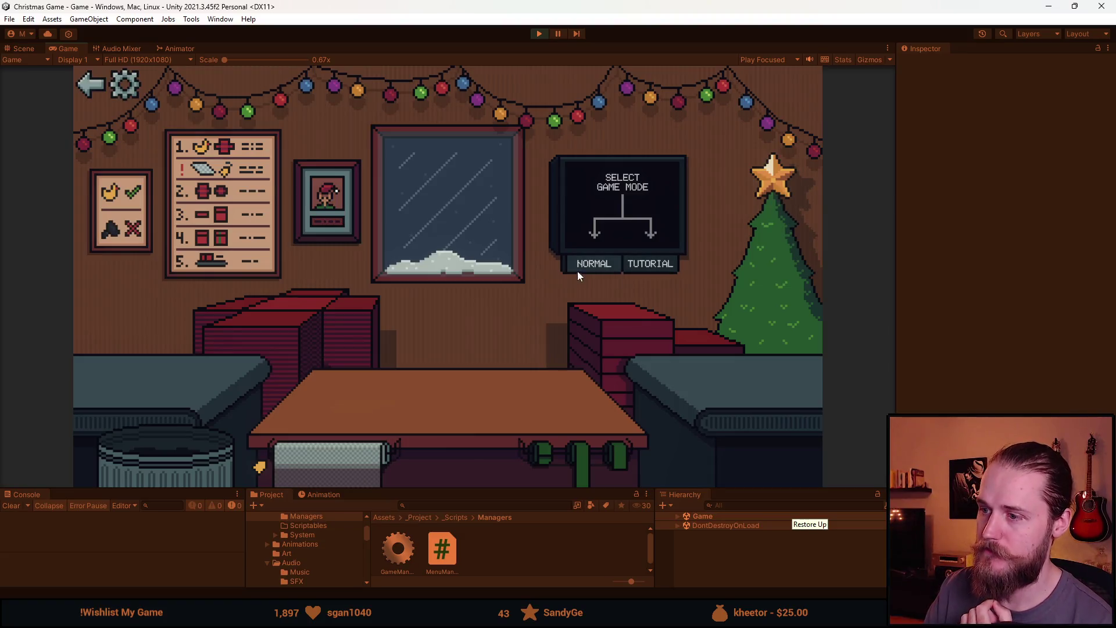
Return to the game's main menu and start a round in Normal mode.
click(86, 93)
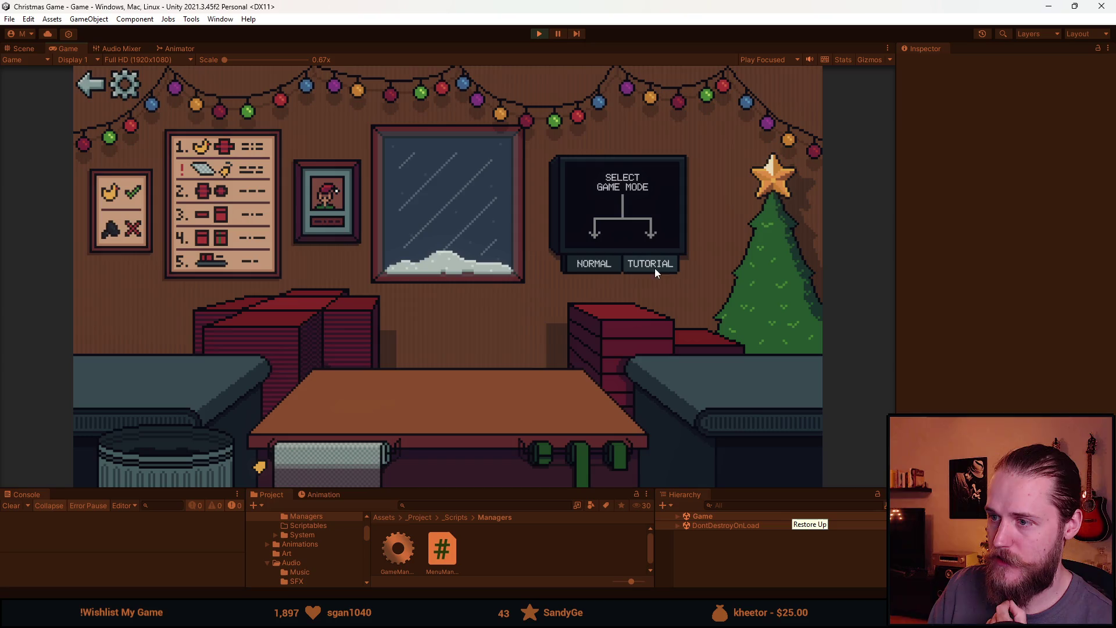
click(594, 265)
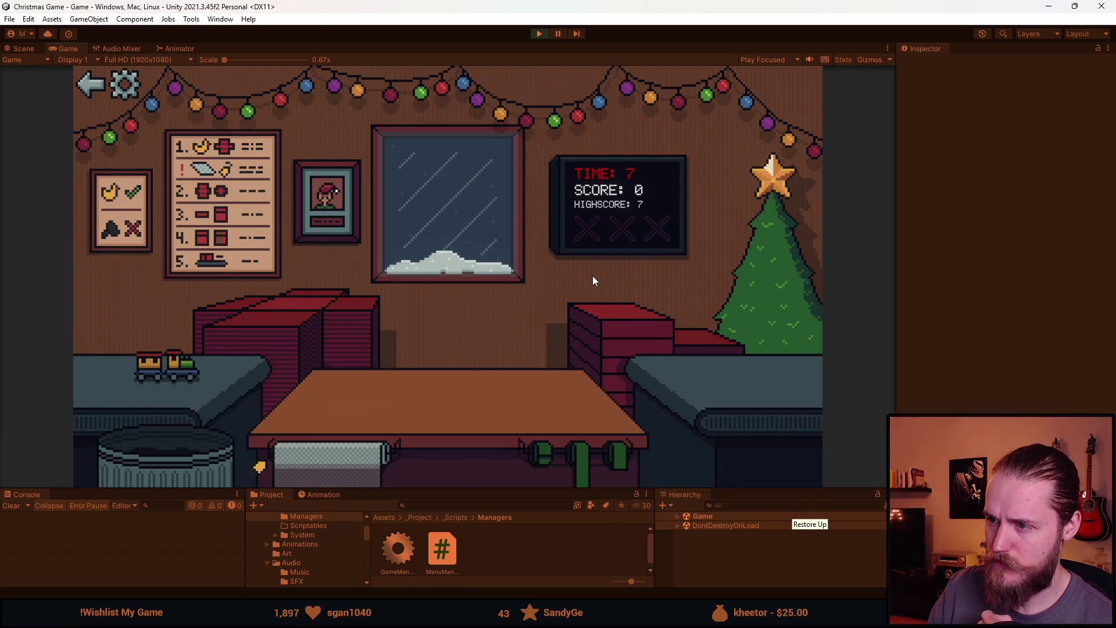
Wrap the toy train and the vase, box and ribbon them, and send both presents off.
click(270, 341)
click(639, 320)
click(474, 414)
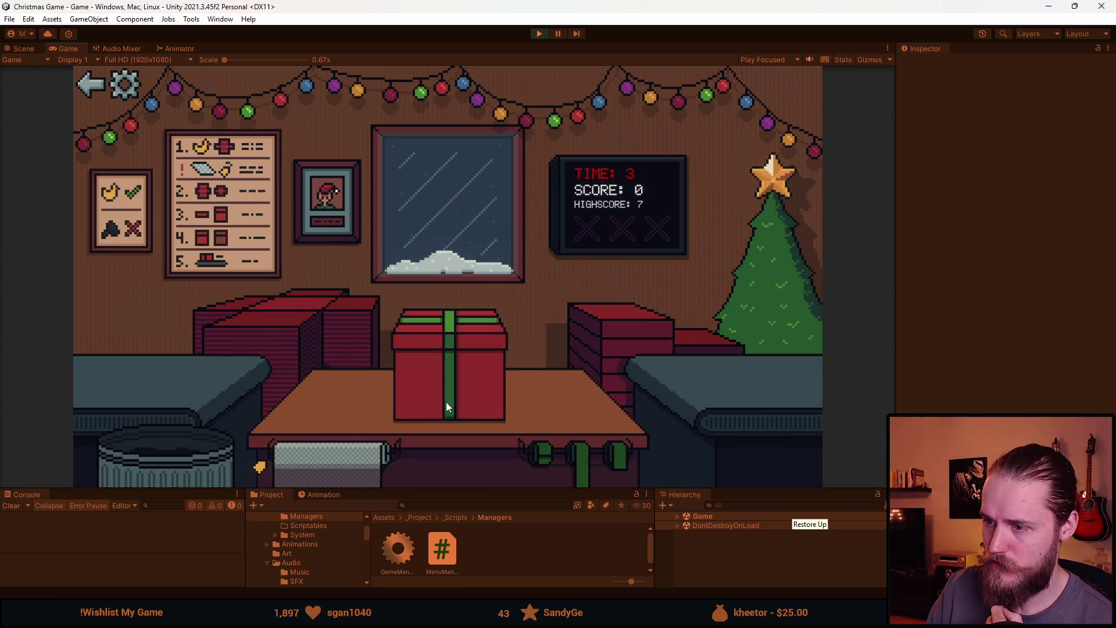
click(316, 324)
click(340, 468)
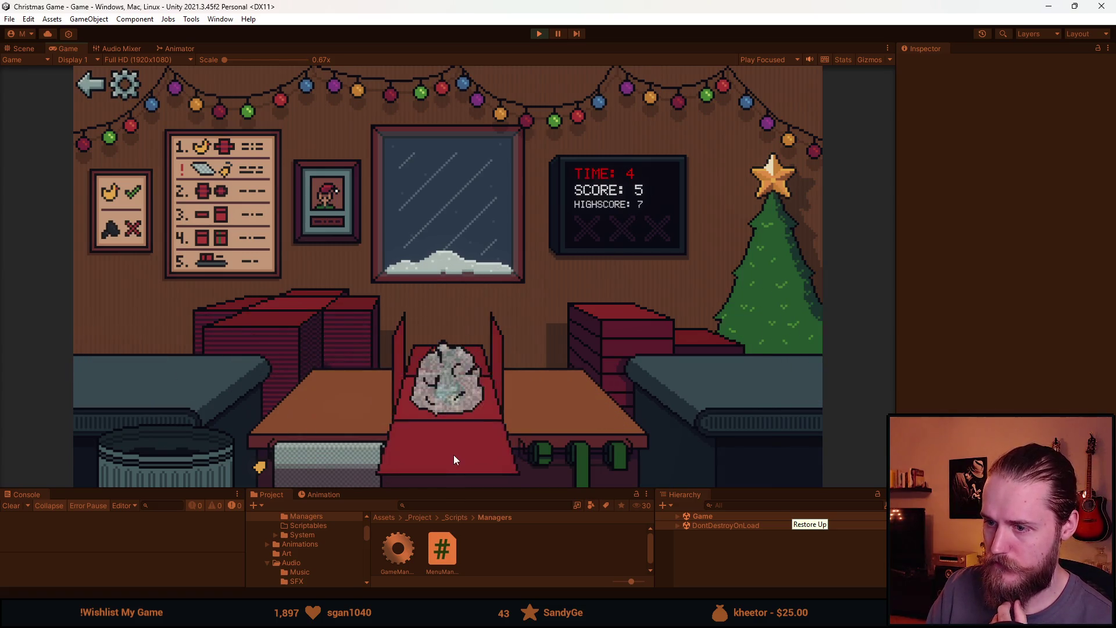
click(627, 459)
click(444, 393)
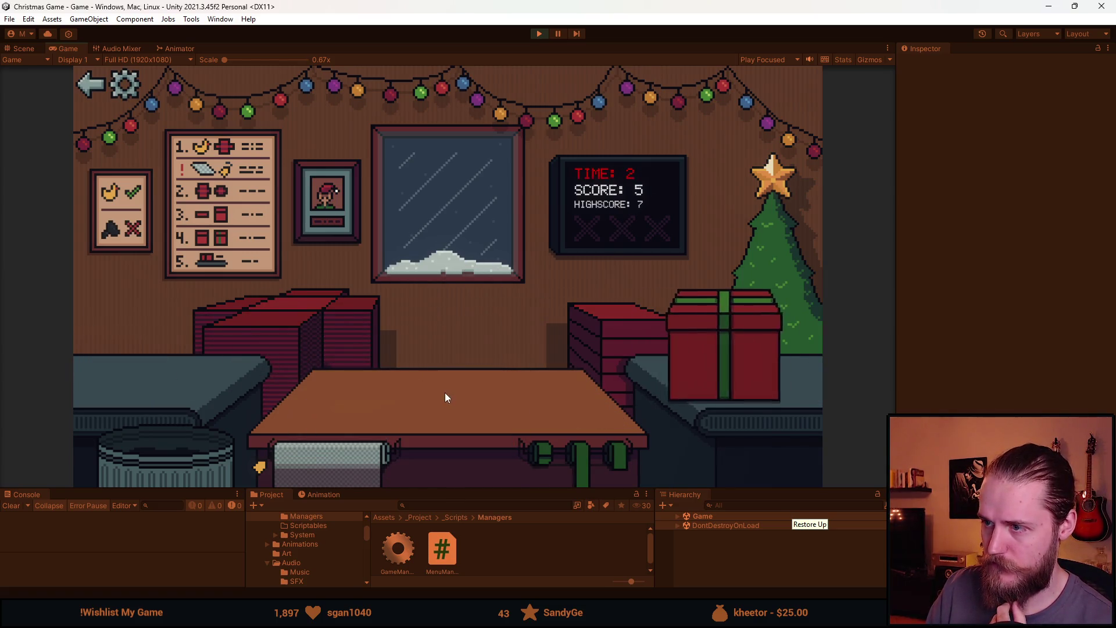
Wrap the next counter toy, trash three unwanted toys, and move the teddy bear onto the paper.
click(293, 312)
click(134, 357)
click(167, 440)
click(175, 430)
click(165, 429)
click(137, 361)
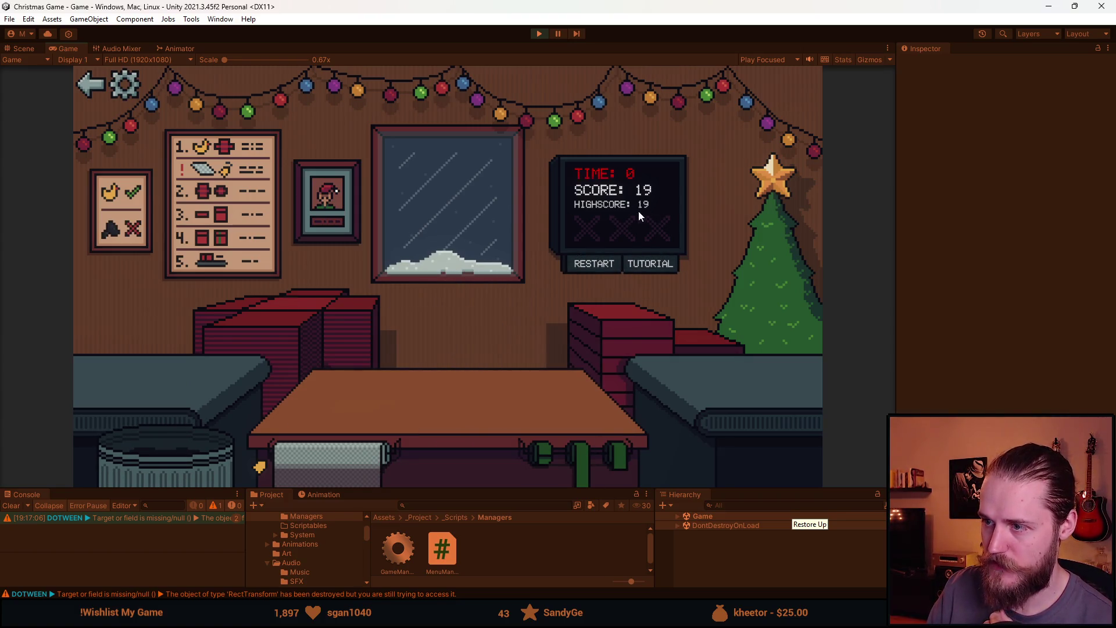
Restart the round, then wrap and send off the Rubik's cube, toy train and next toy.
click(610, 267)
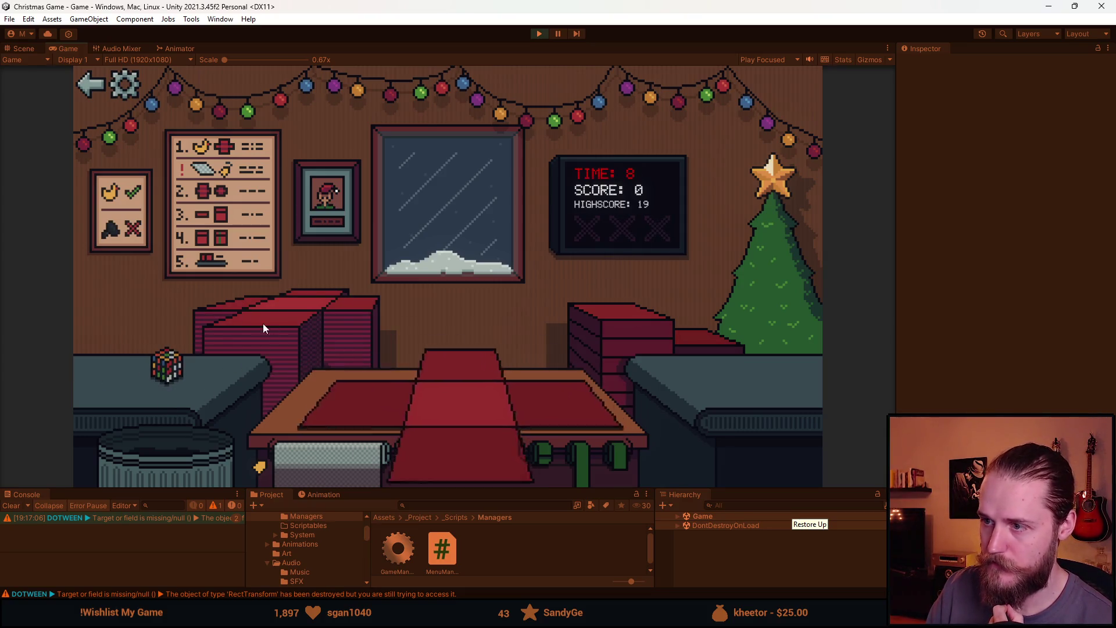
click(166, 365)
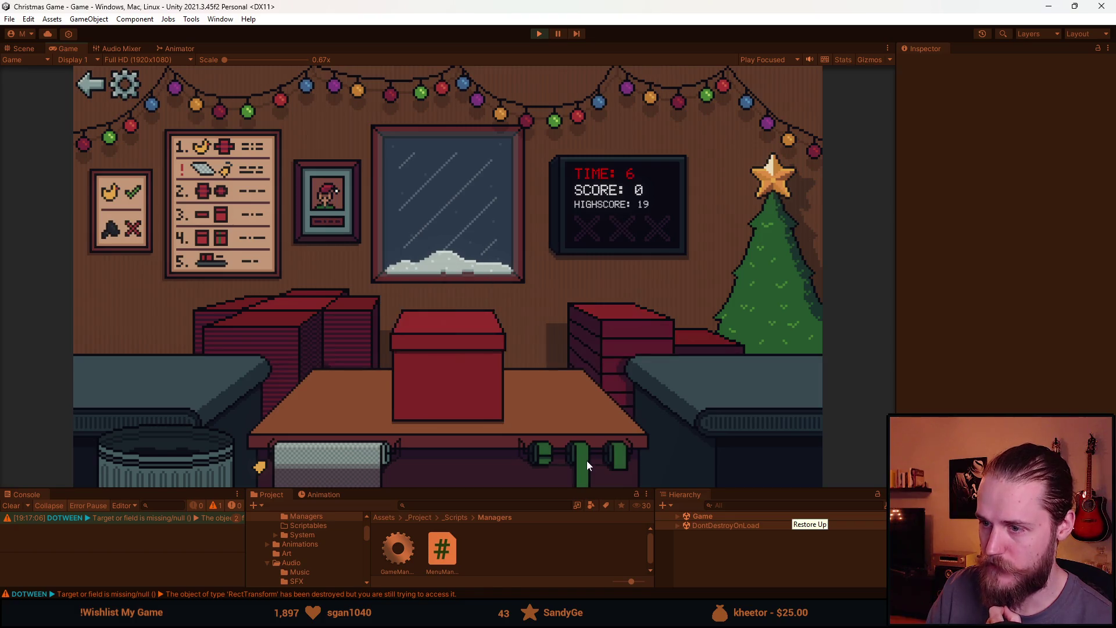
click(168, 369)
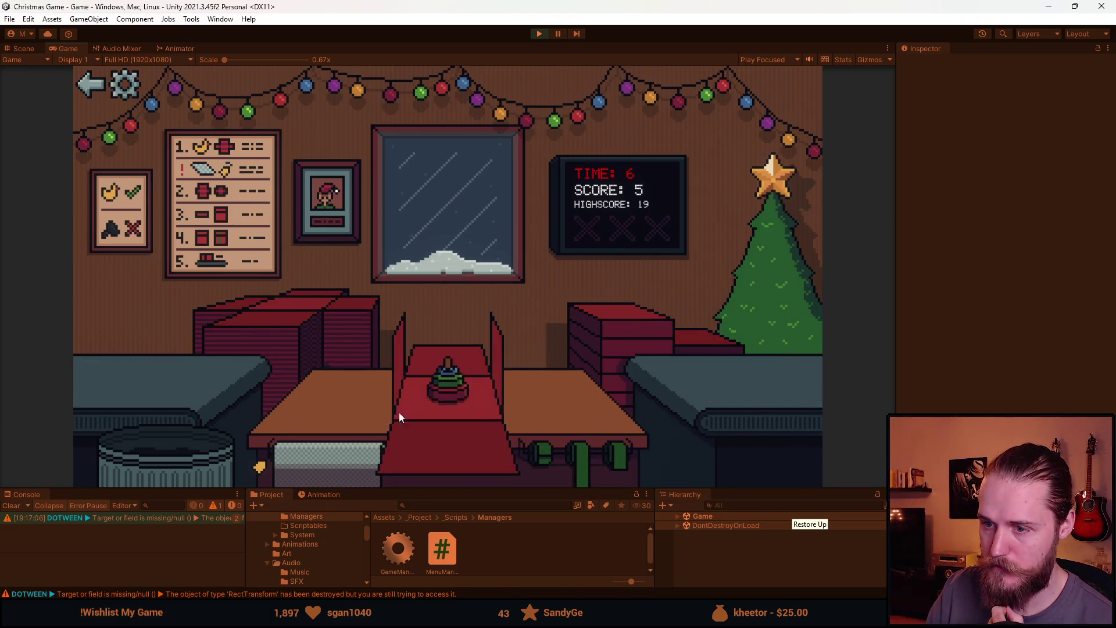
click(118, 365)
click(301, 445)
click(139, 372)
click(614, 449)
Box and send off the ball, two more toys, the book and the red car.
click(123, 396)
click(601, 403)
click(120, 375)
click(611, 433)
click(122, 372)
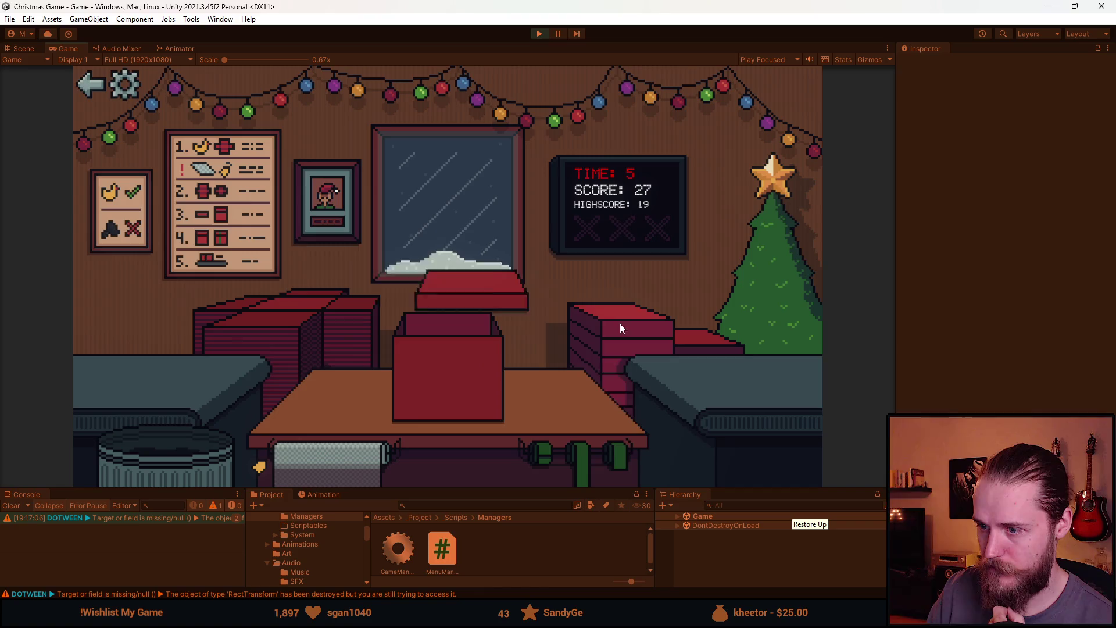
click(511, 404)
click(119, 366)
click(593, 441)
click(151, 386)
click(628, 441)
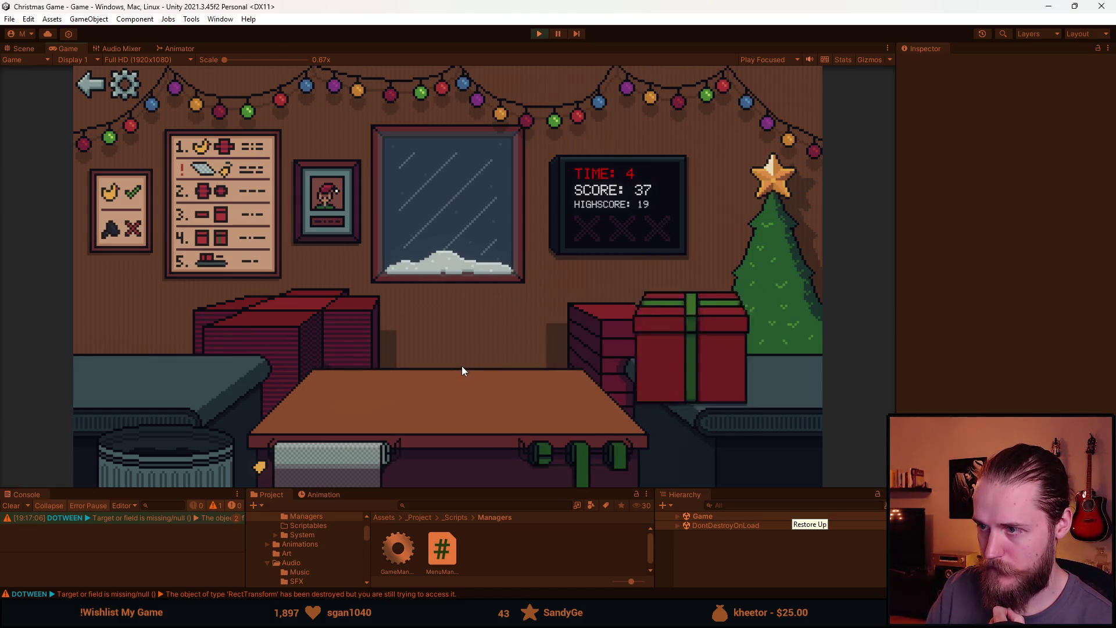
Fill boxes from the stack, wrapping and sending off the grey toy, another toy and the bottle.
click(298, 322)
click(587, 327)
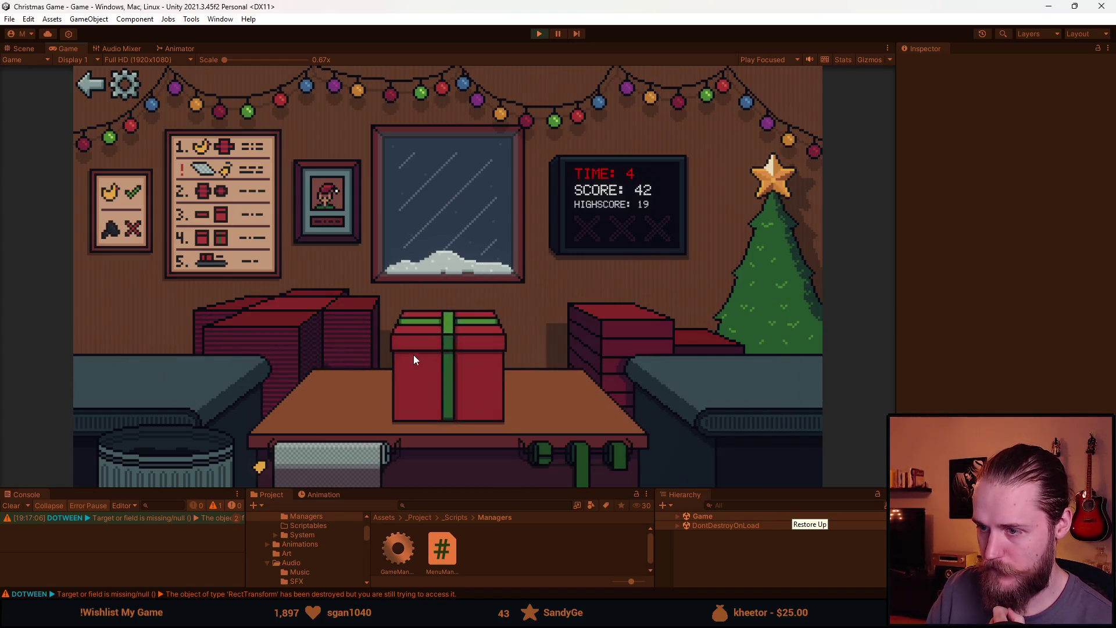
click(237, 402)
click(556, 371)
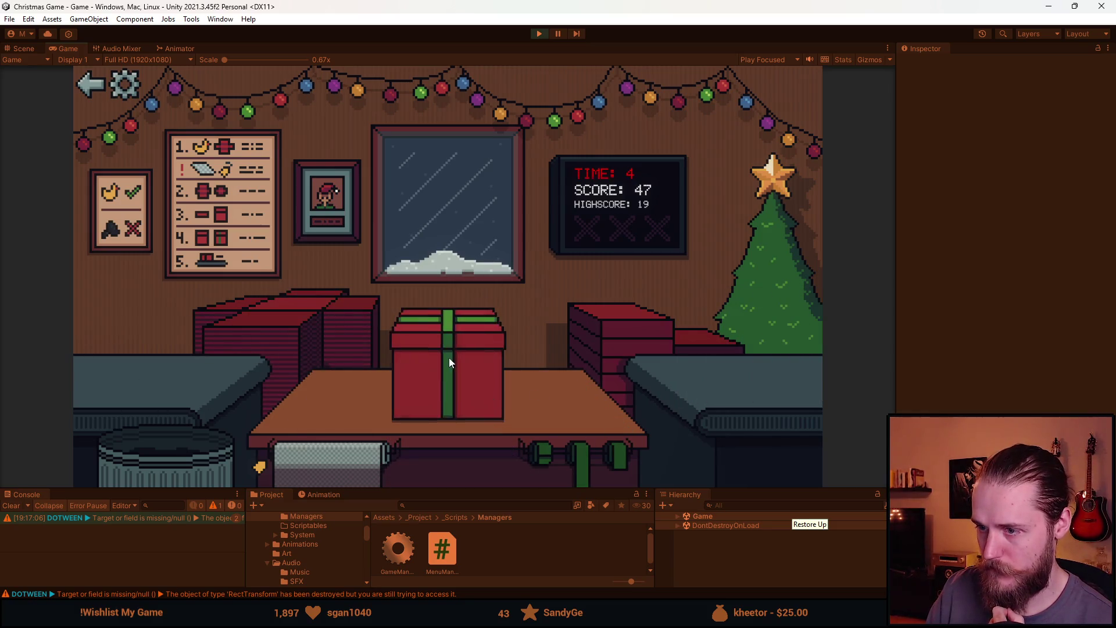
click(285, 311)
click(158, 382)
click(565, 366)
click(315, 325)
click(146, 385)
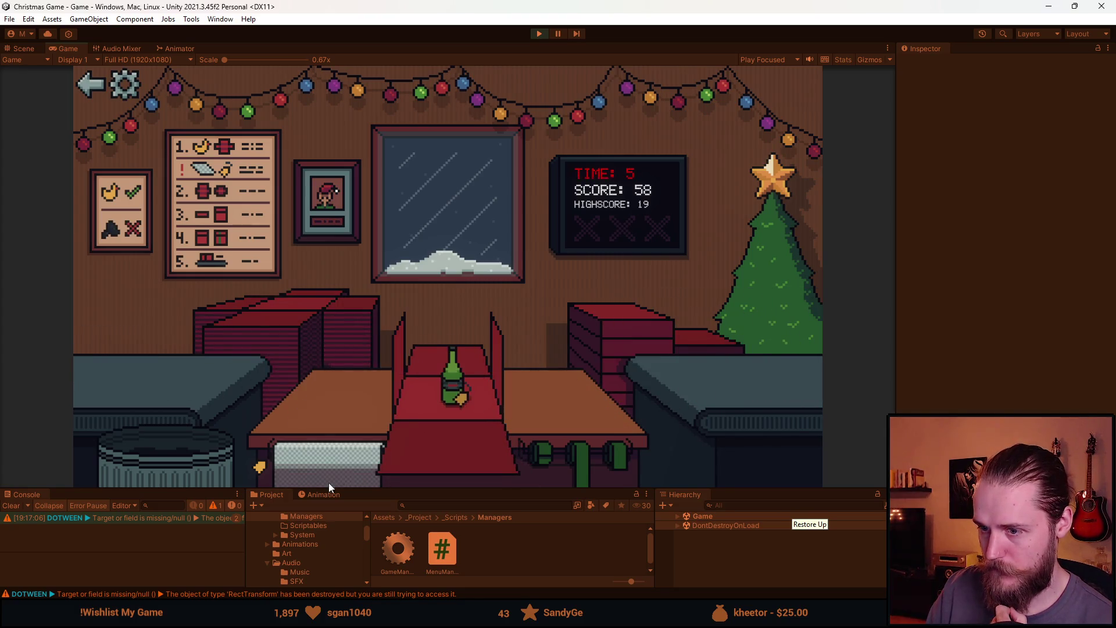
click(538, 455)
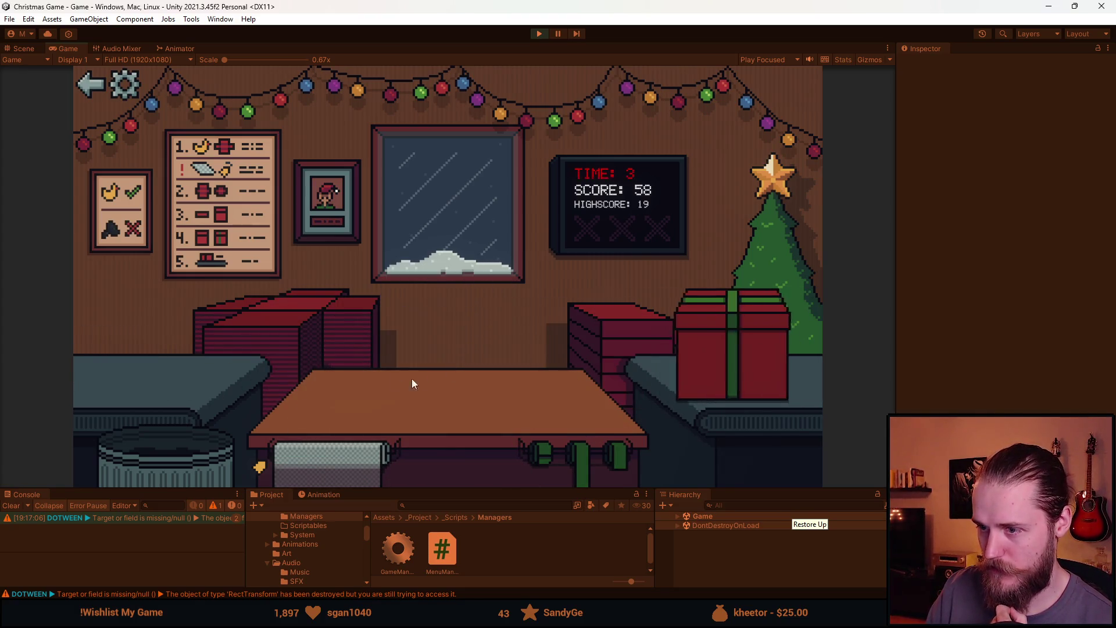
Trash the misplaced toy, car and blue toy, and wrap the dome toy and soccer ball.
click(186, 386)
click(168, 453)
click(174, 430)
click(180, 430)
click(172, 384)
click(413, 435)
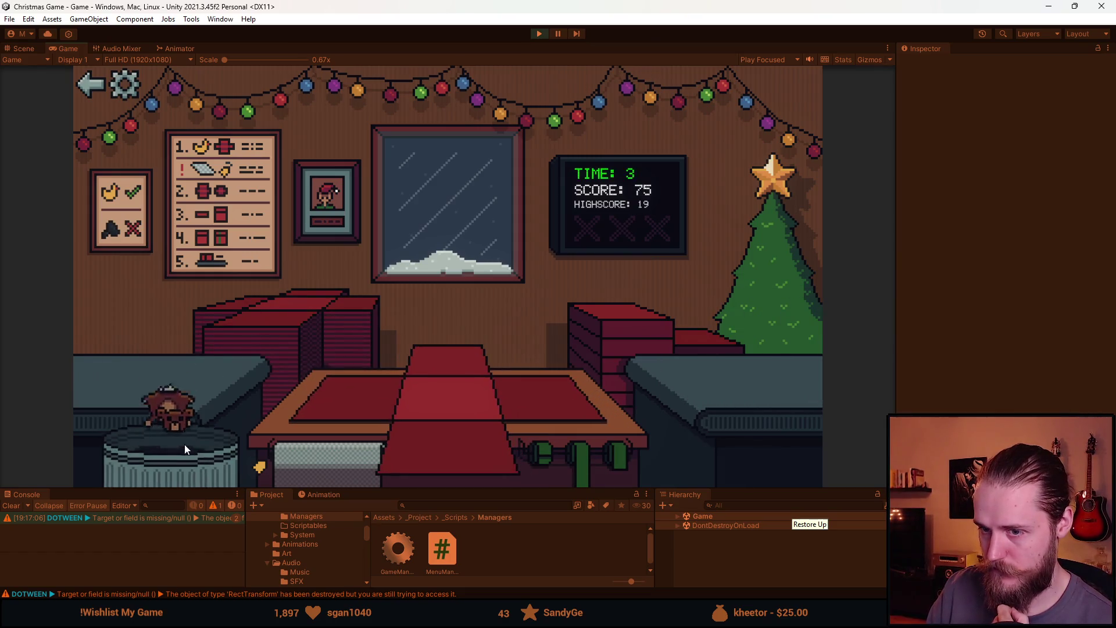
click(166, 374)
click(460, 446)
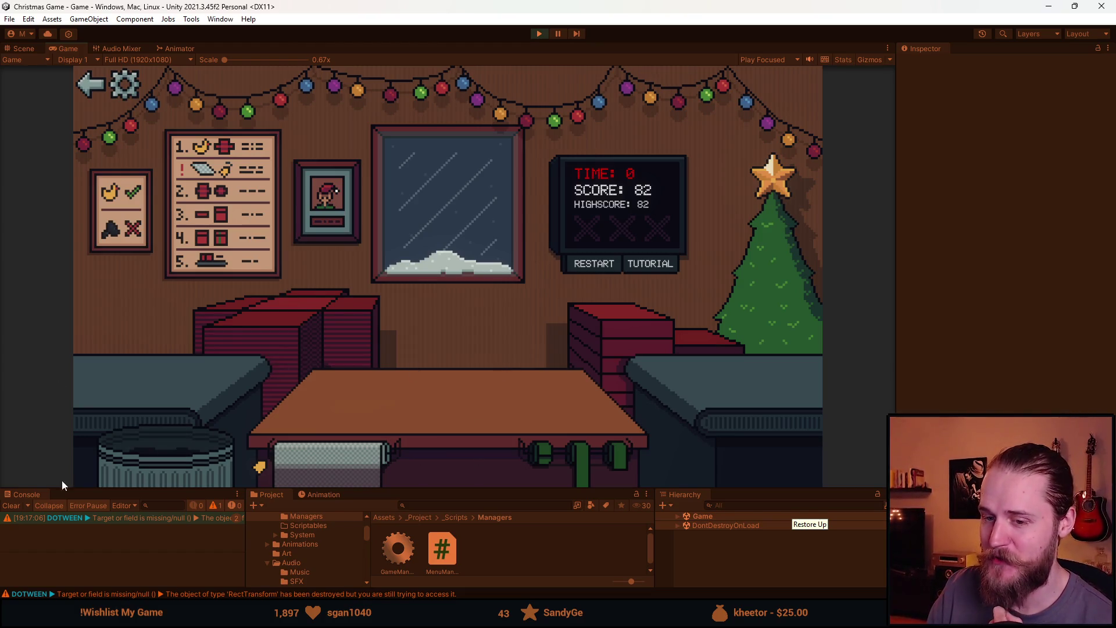
Clear the DOTween warnings from the Console and drag the Game view larger over the bottom panels.
click(10, 506)
drag(489, 490, 487, 529)
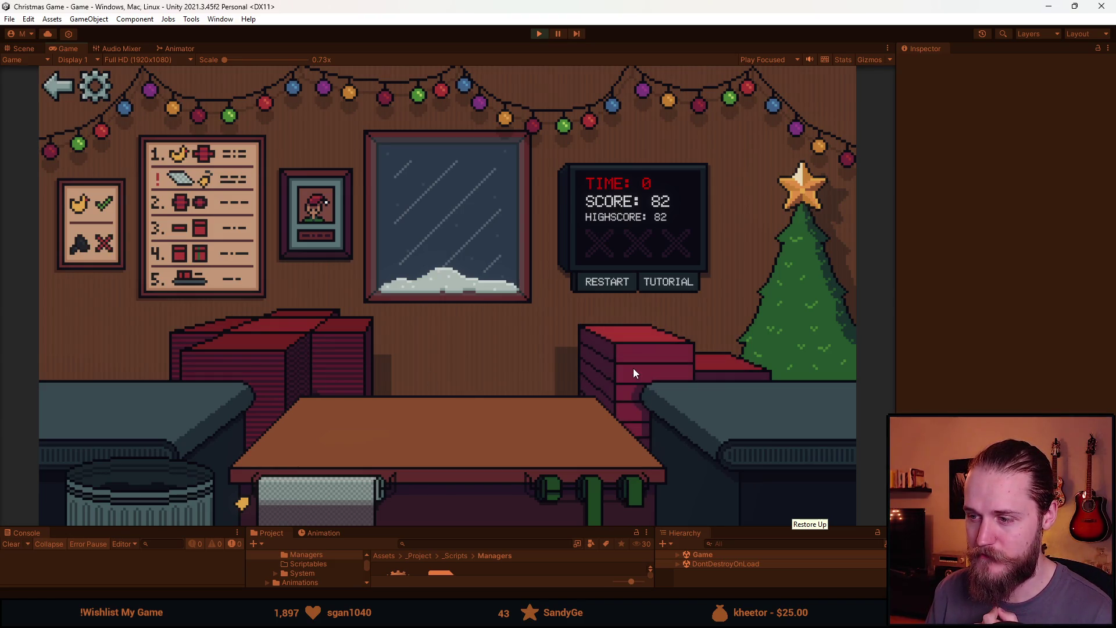
Restart a fresh round from the round-over screen.
click(607, 282)
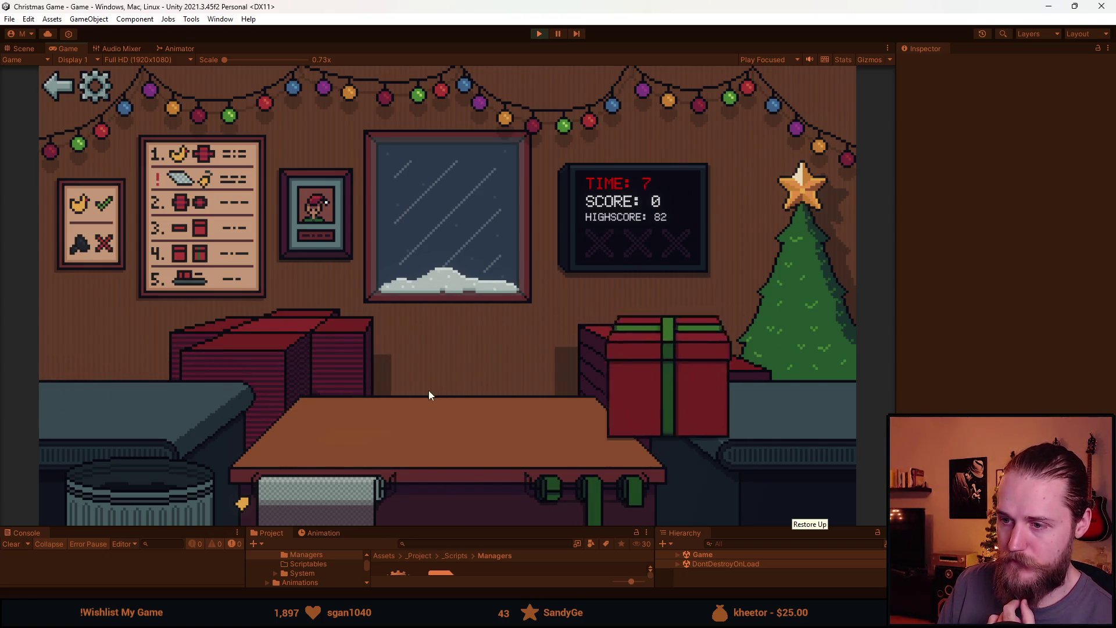
Trash the glasses, then wrap and send off the duck, headphones and next gift.
click(129, 491)
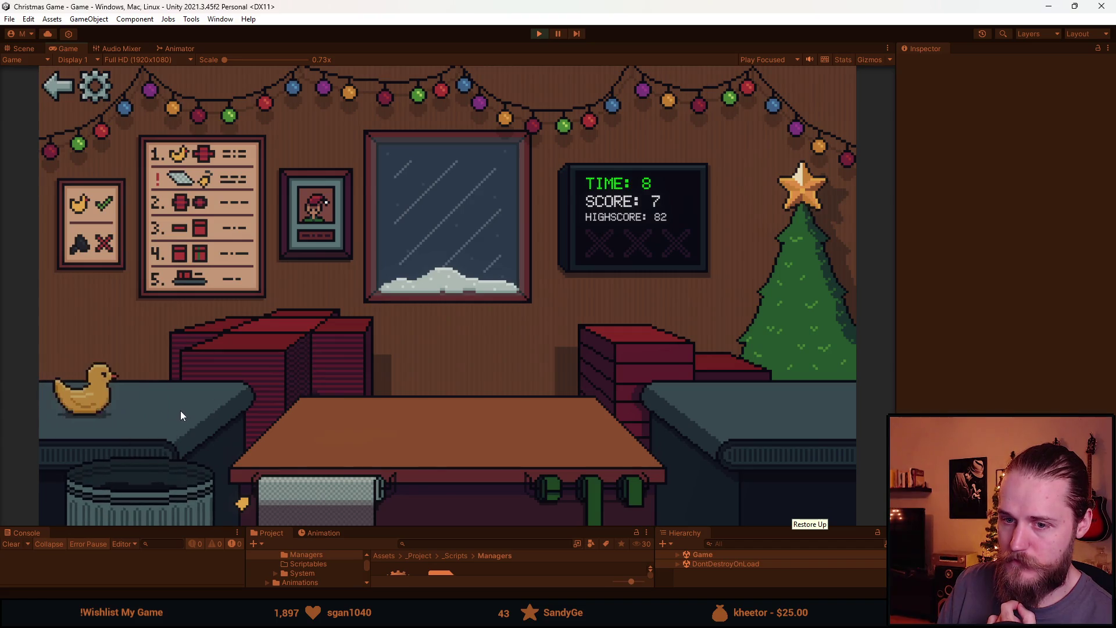
click(462, 393)
click(333, 426)
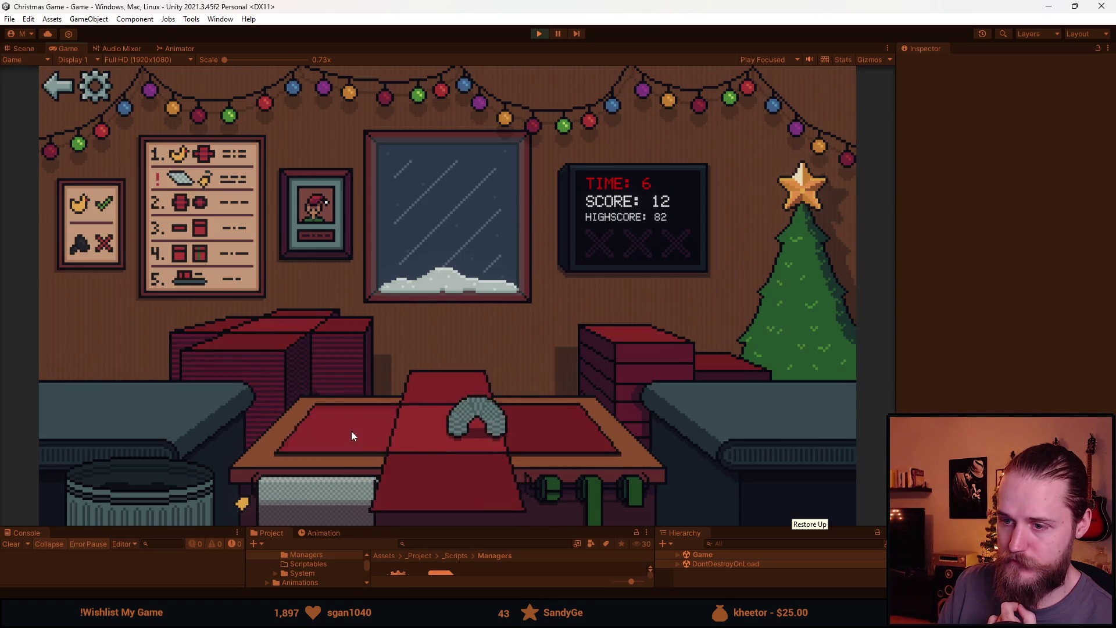
click(482, 408)
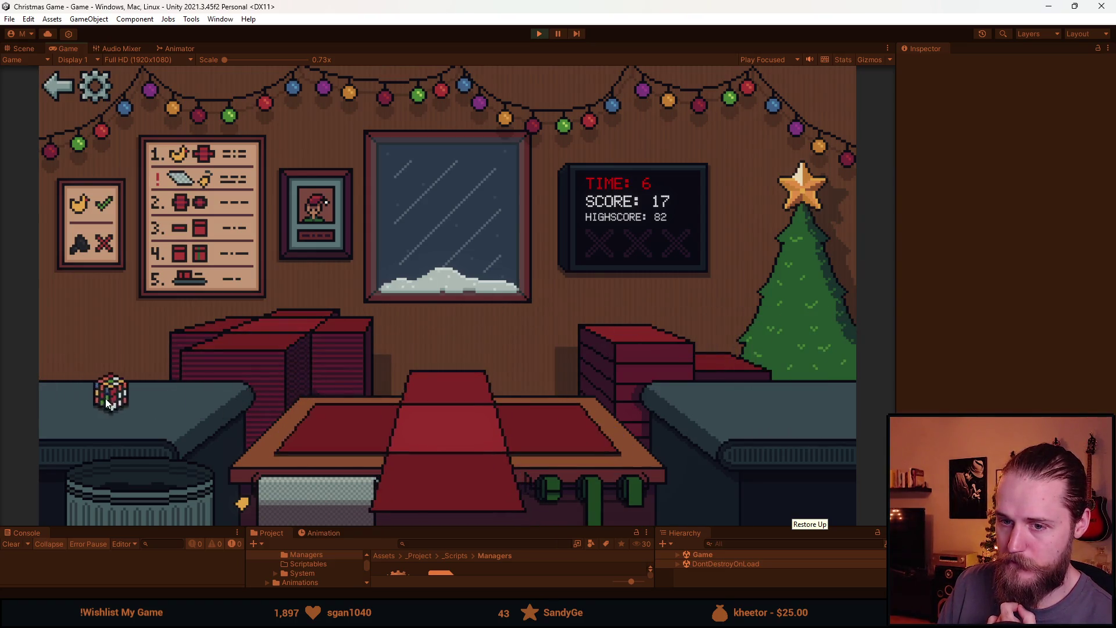
click(104, 398)
click(256, 353)
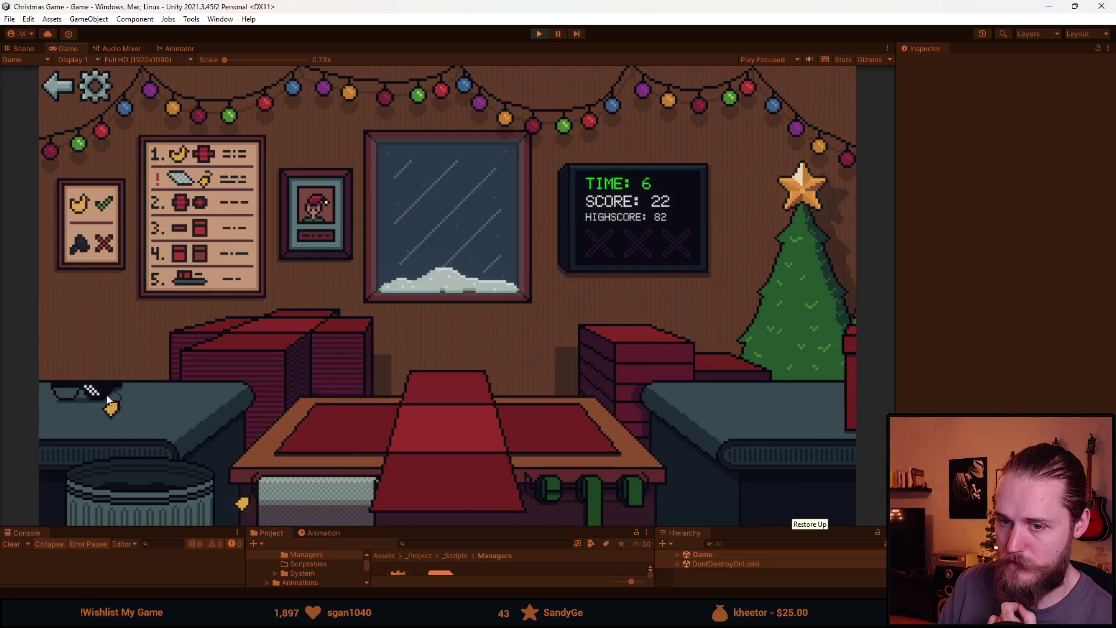
click(499, 430)
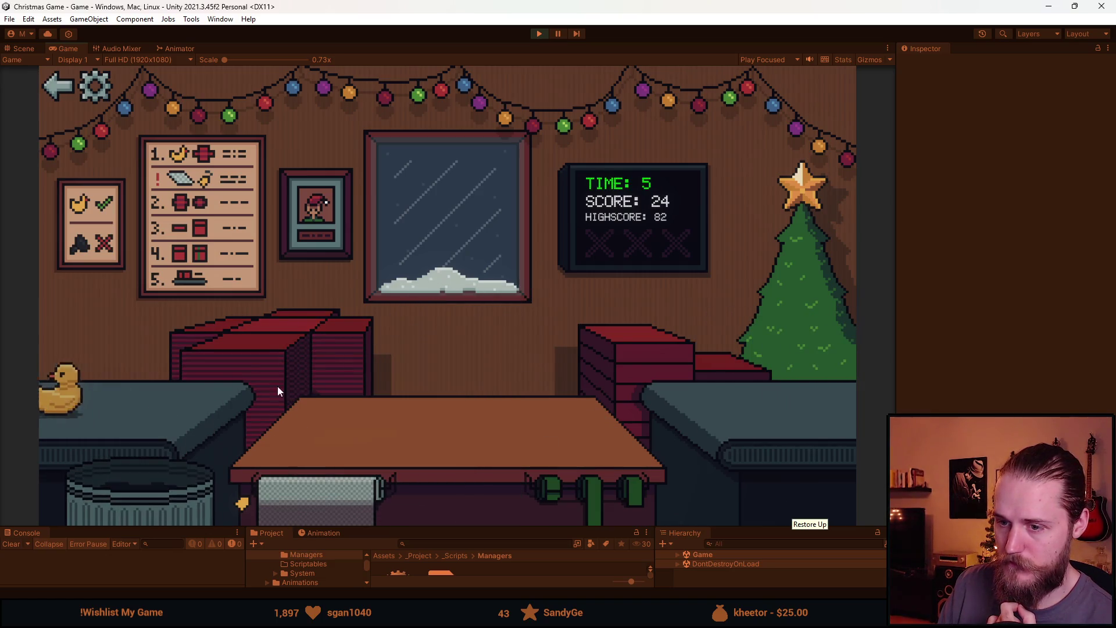
Trash the duck, then box, ribbon and send off the red book and green book.
click(151, 395)
click(158, 401)
click(472, 474)
click(603, 495)
click(87, 398)
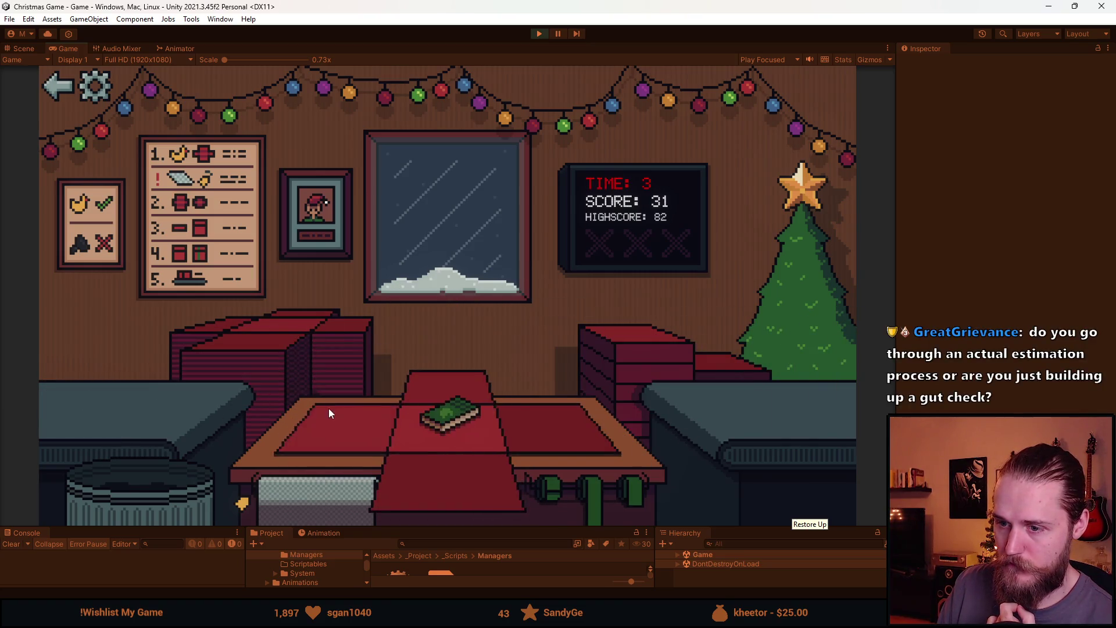
click(407, 418)
click(634, 491)
click(448, 385)
Wrap, ribbon and send off the toy car and the toy train.
click(147, 394)
click(417, 449)
click(580, 482)
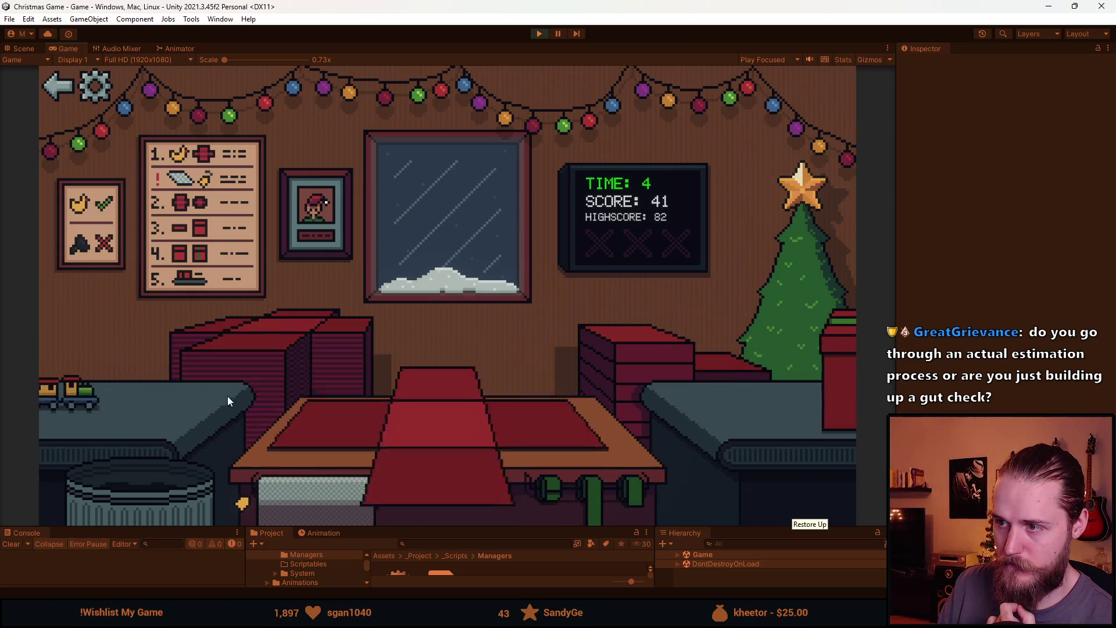
click(145, 398)
click(333, 420)
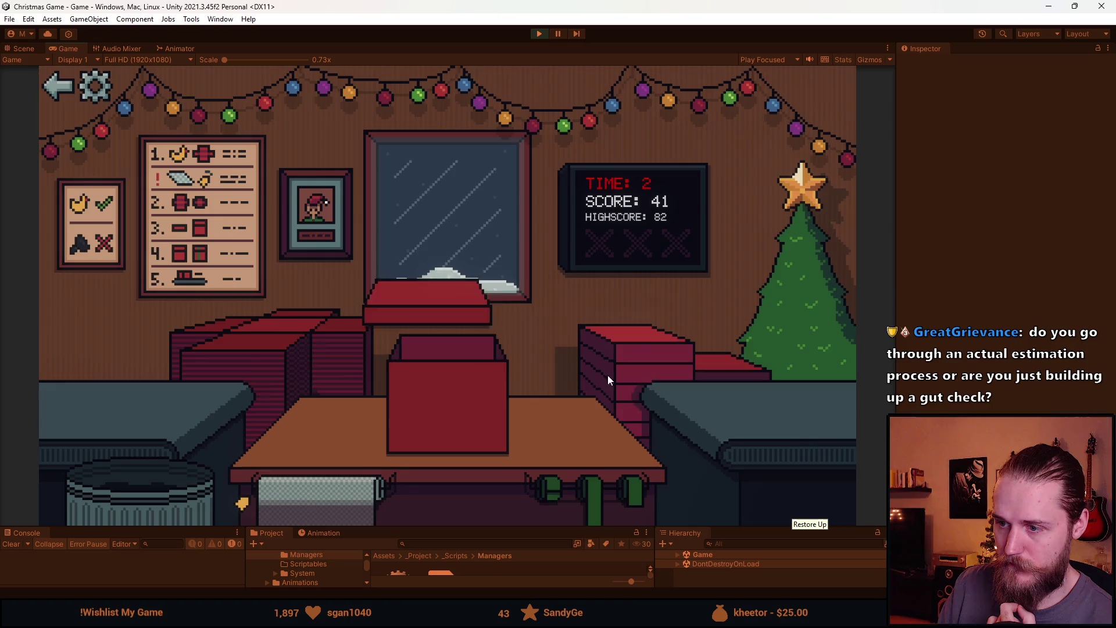
click(606, 361)
click(438, 372)
Clear one toy car off the table and wrap and send off another car.
click(228, 414)
click(117, 418)
click(407, 416)
click(471, 419)
click(471, 420)
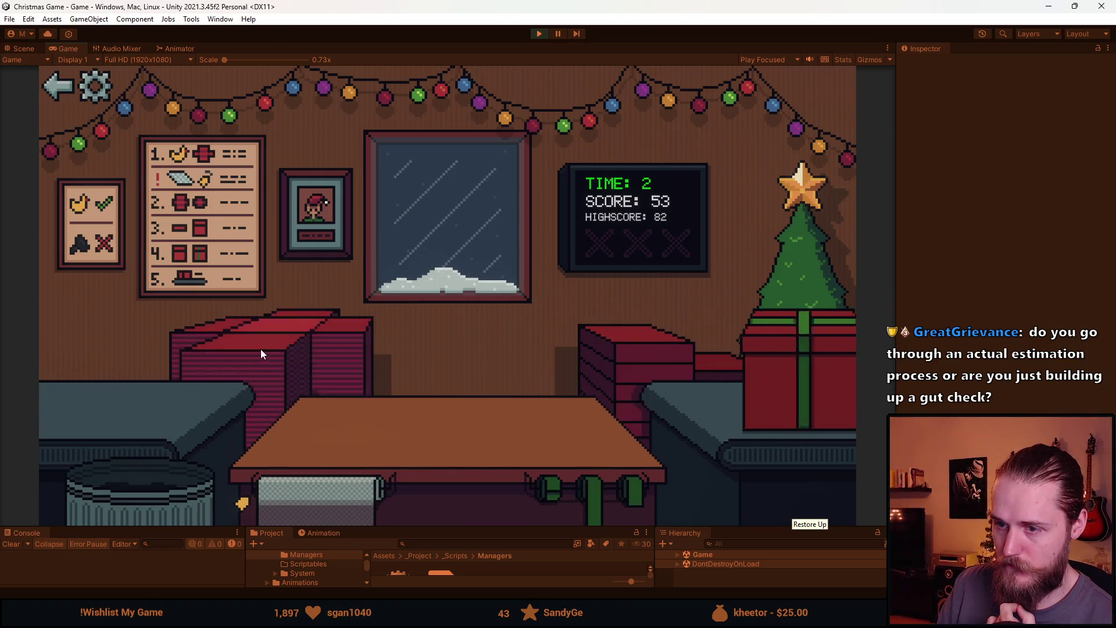
Trash the left item and helmet, wrap and send one present, and box the last item.
drag(99, 395, 149, 470)
click(114, 399)
click(439, 487)
click(598, 479)
click(442, 419)
click(181, 409)
click(158, 499)
click(114, 401)
click(349, 437)
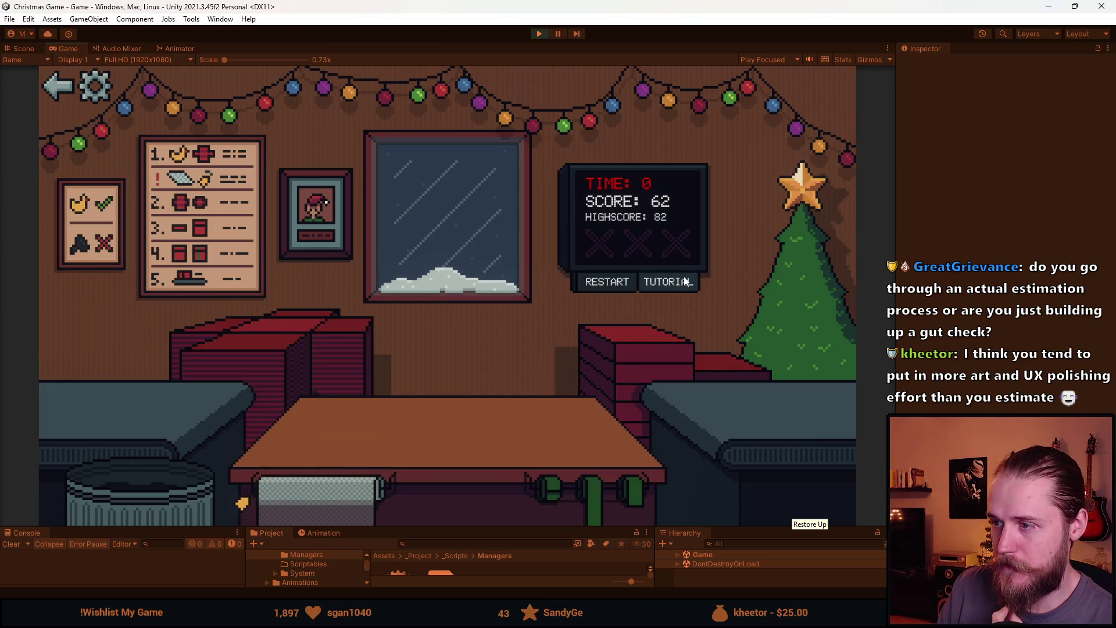
Close the audio settings panel, go back to the main menu, press Play and choose Normal mode.
click(95, 92)
click(263, 219)
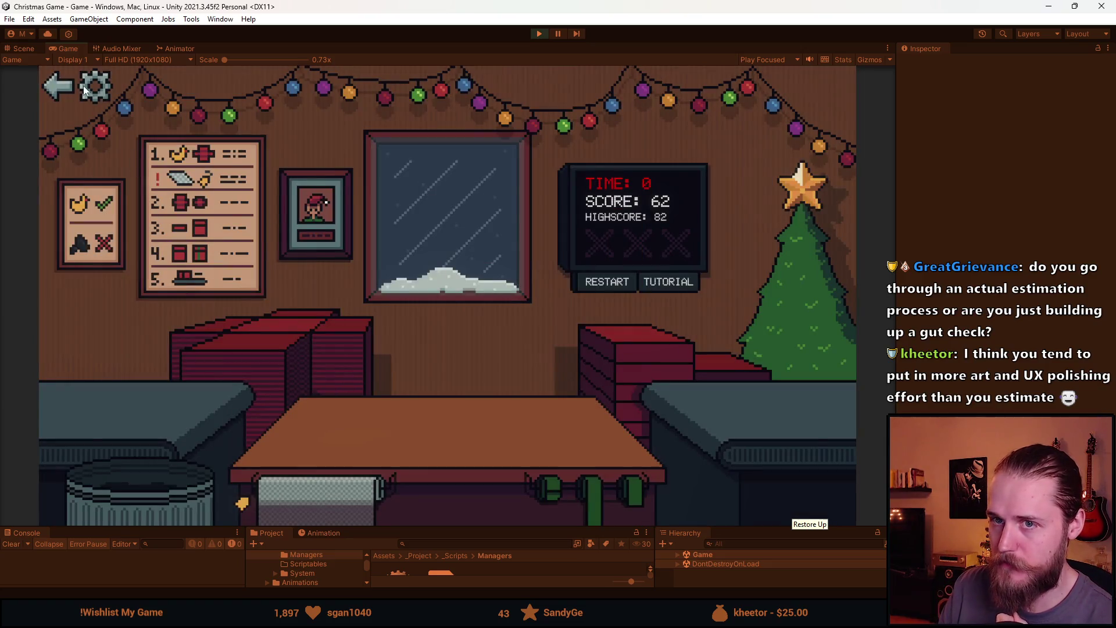
click(65, 87)
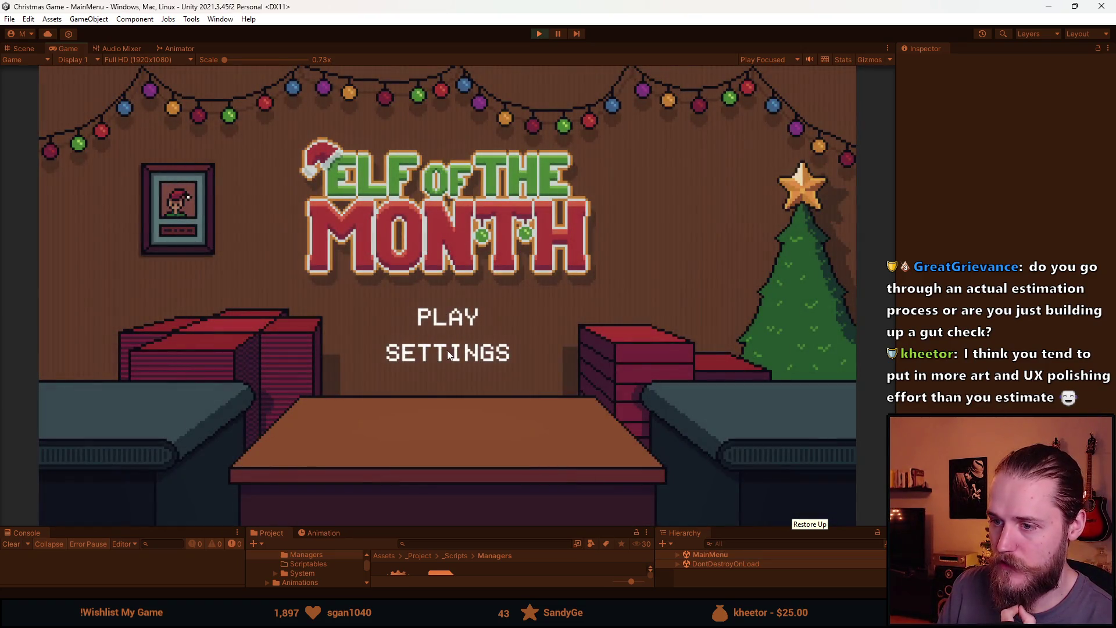
click(445, 355)
click(266, 221)
click(434, 311)
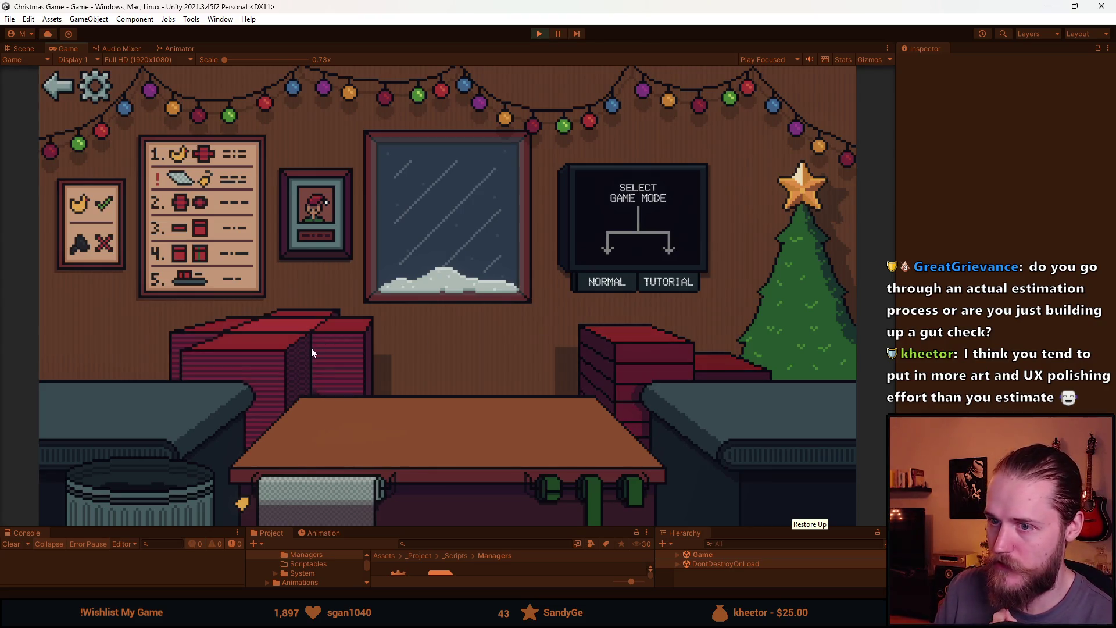
click(605, 284)
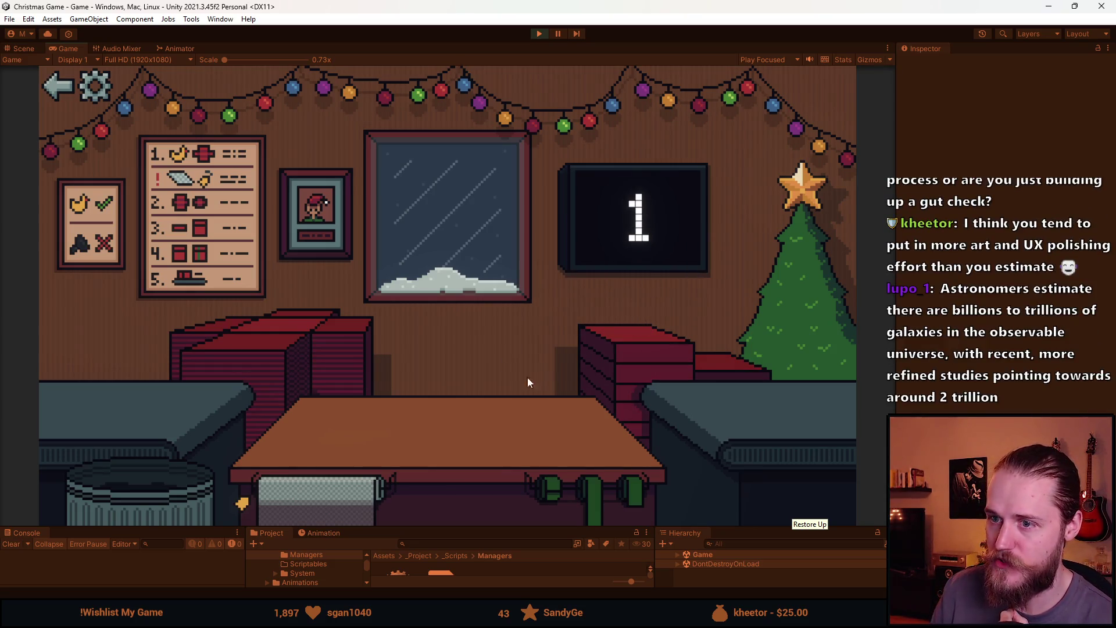
Trash two counter items, then wrap and send off the flower vase and the book.
click(144, 491)
click(143, 488)
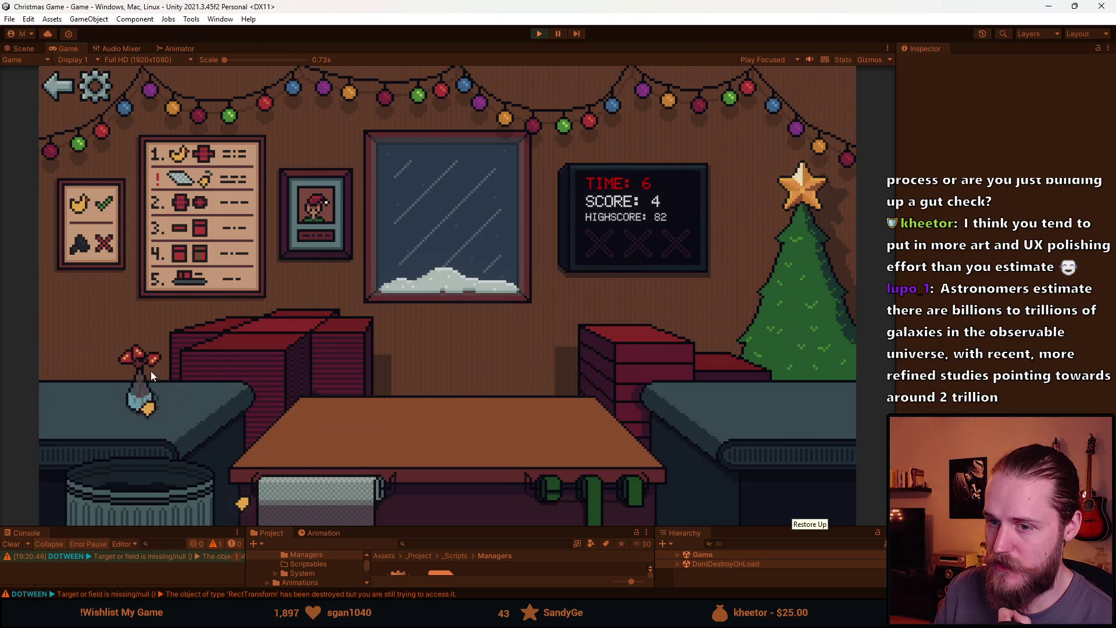
click(150, 370)
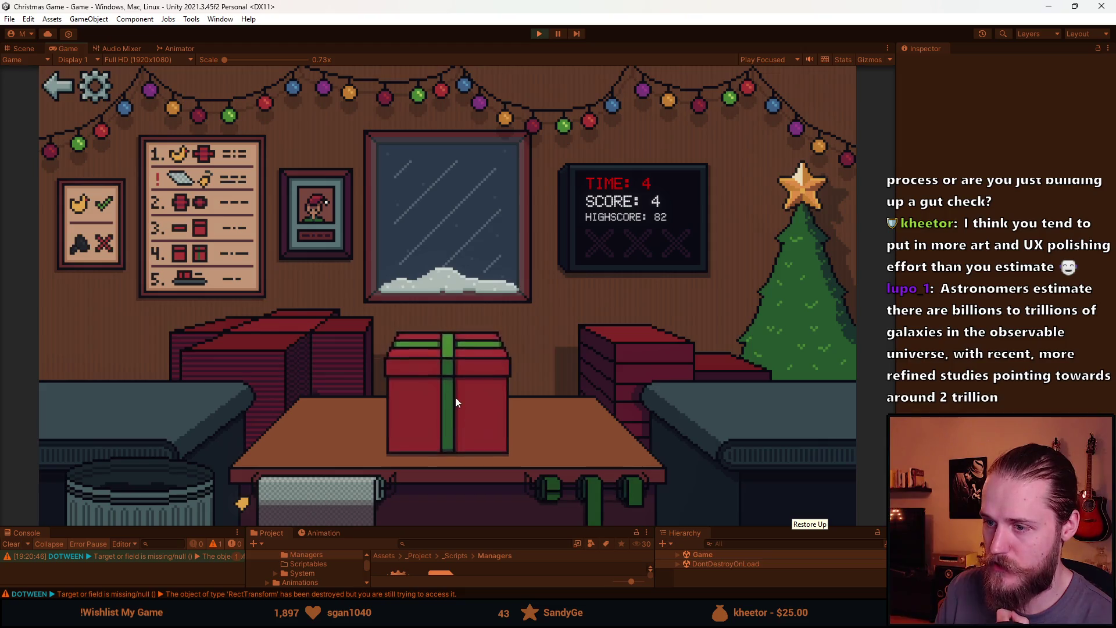
click(455, 396)
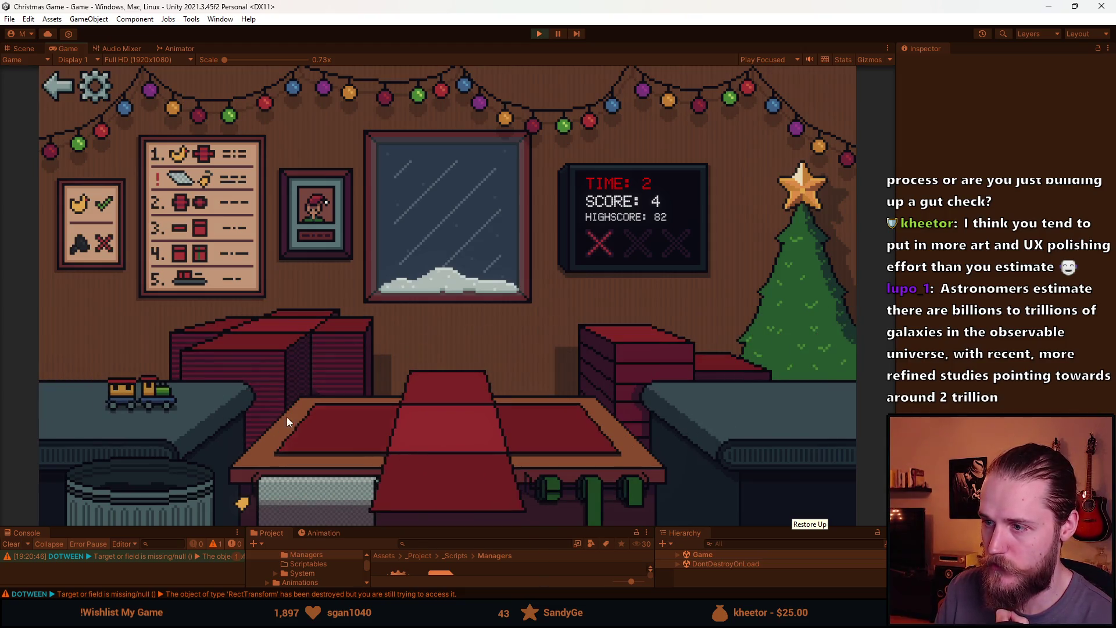
click(442, 378)
click(261, 407)
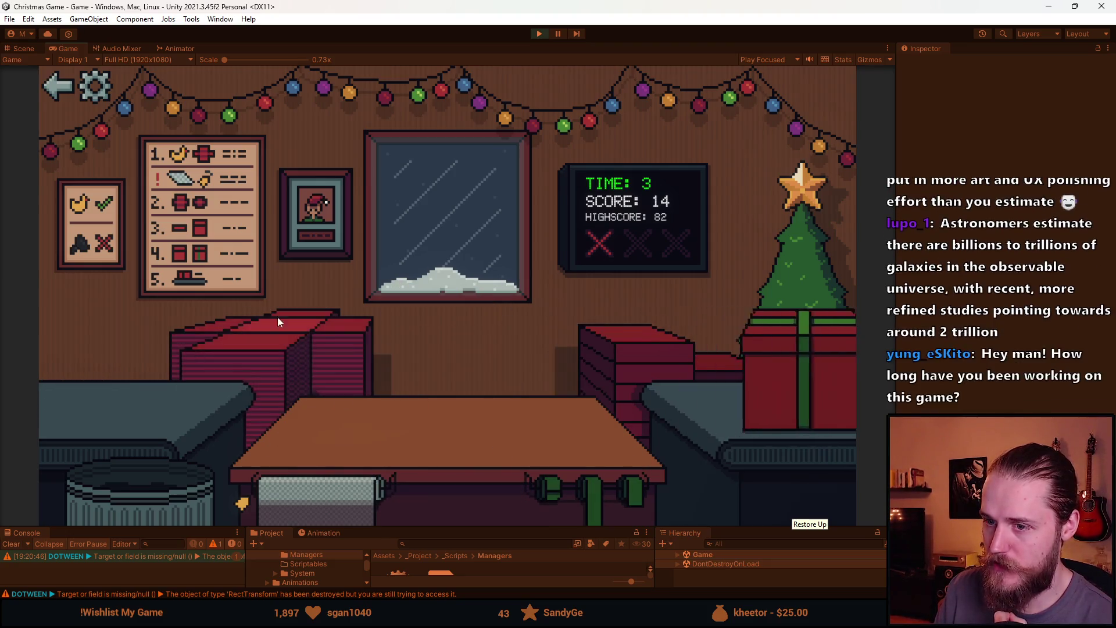
Wrap and send off the helmet toy, then throw the train toy into the trash.
click(605, 487)
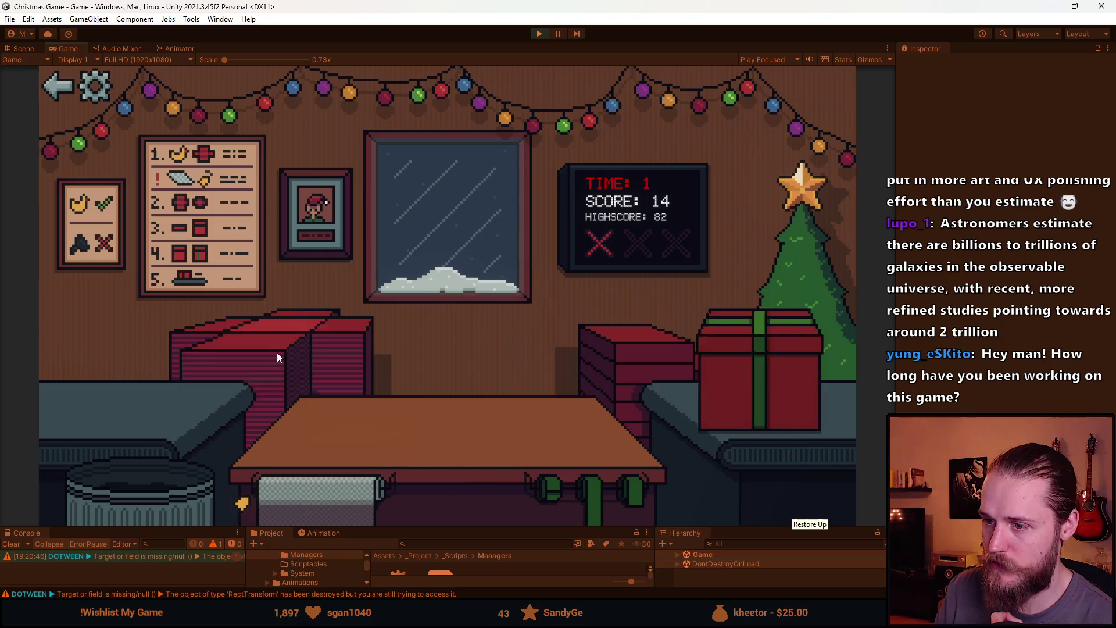
click(96, 412)
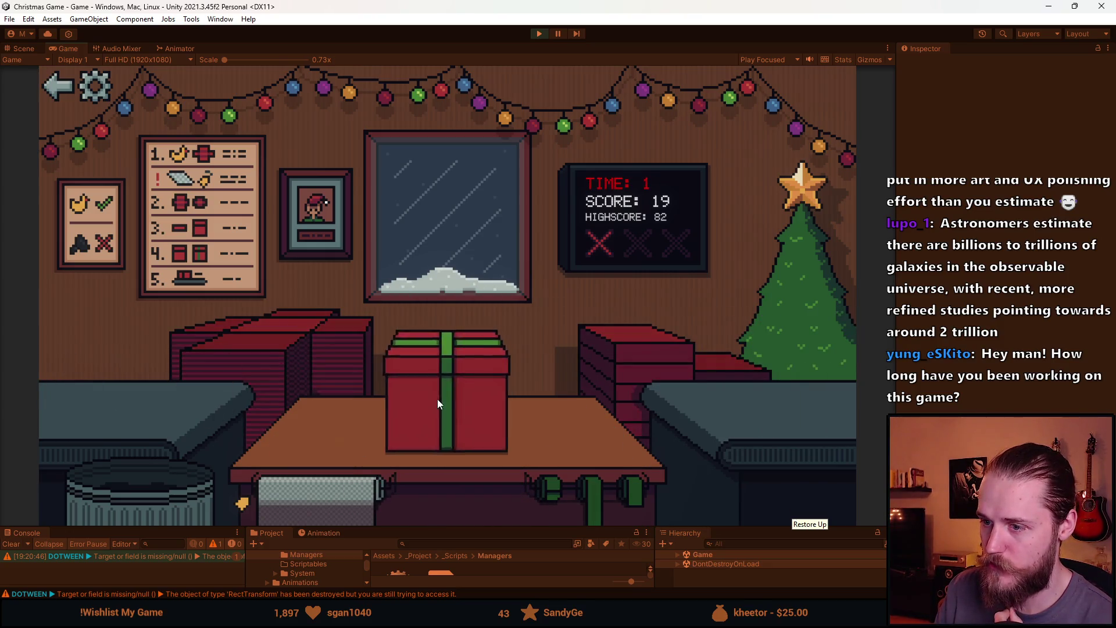
click(144, 403)
click(156, 402)
click(163, 466)
click(138, 404)
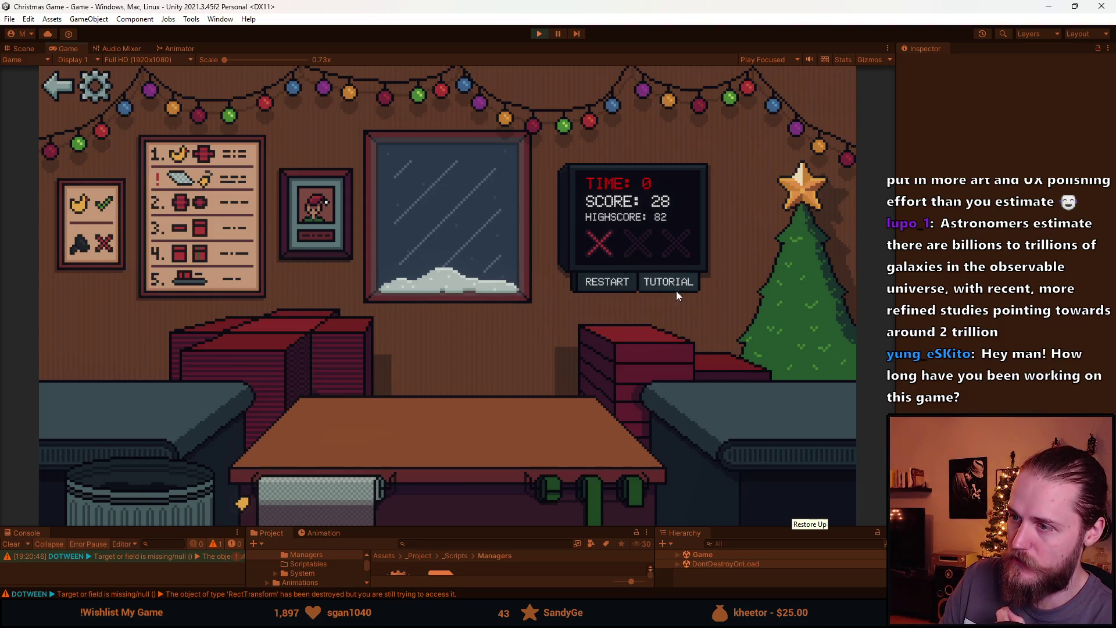
Restart and bin the sunglasses, then restart again and drag the blue toy car onto the table.
click(609, 285)
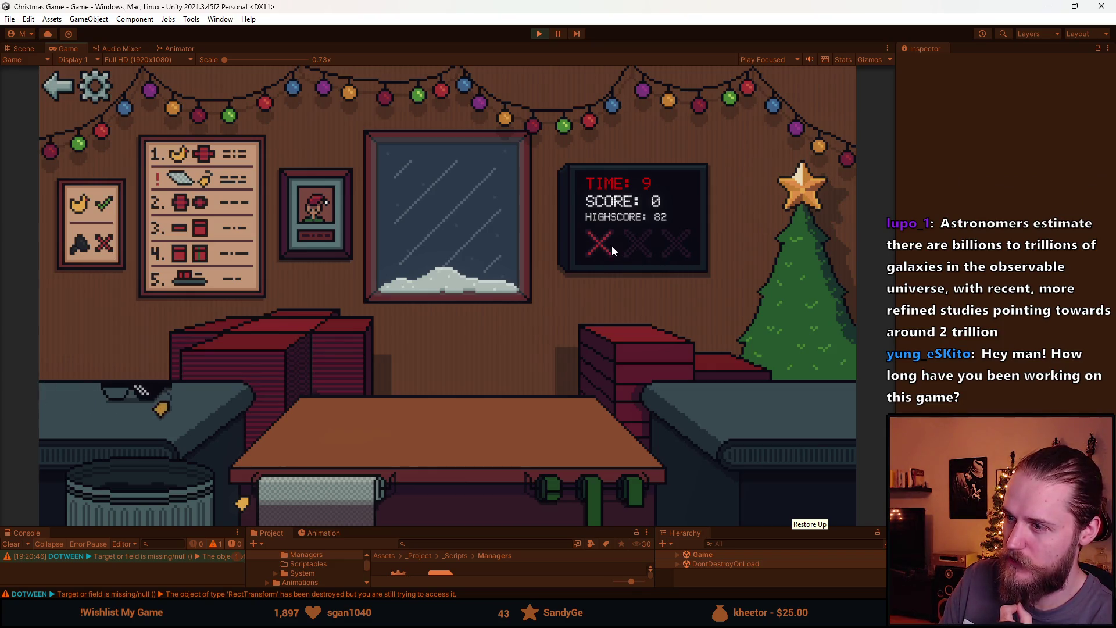
drag(150, 399, 159, 471)
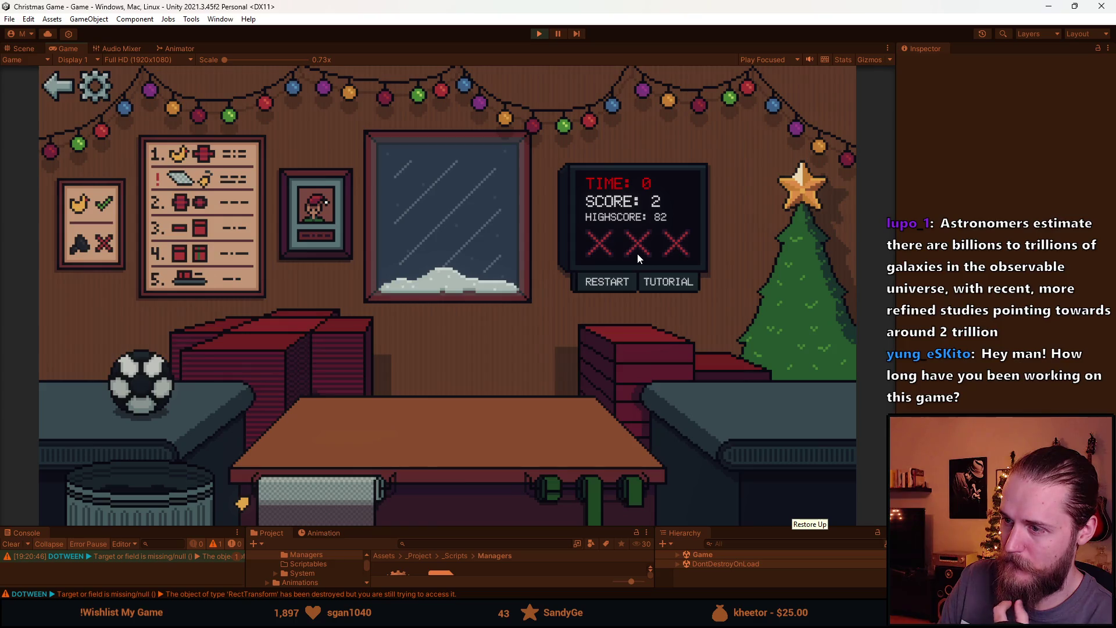
click(619, 284)
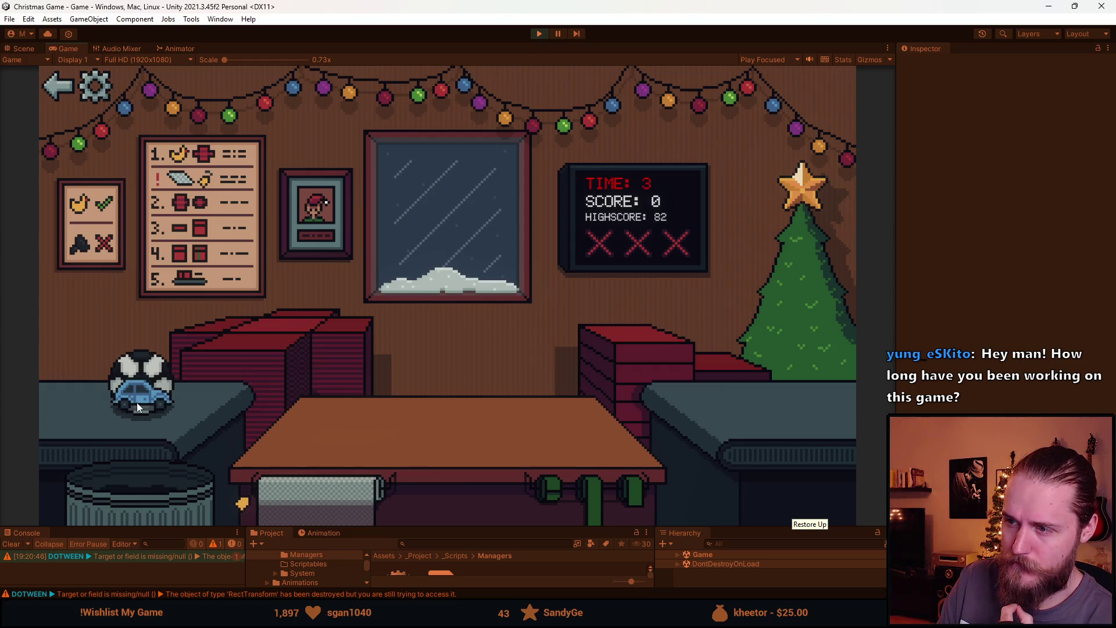
mouse_move(145, 402)
mouse_down()
mouse_move(308, 326)
mouse_move(305, 405)
mouse_up()
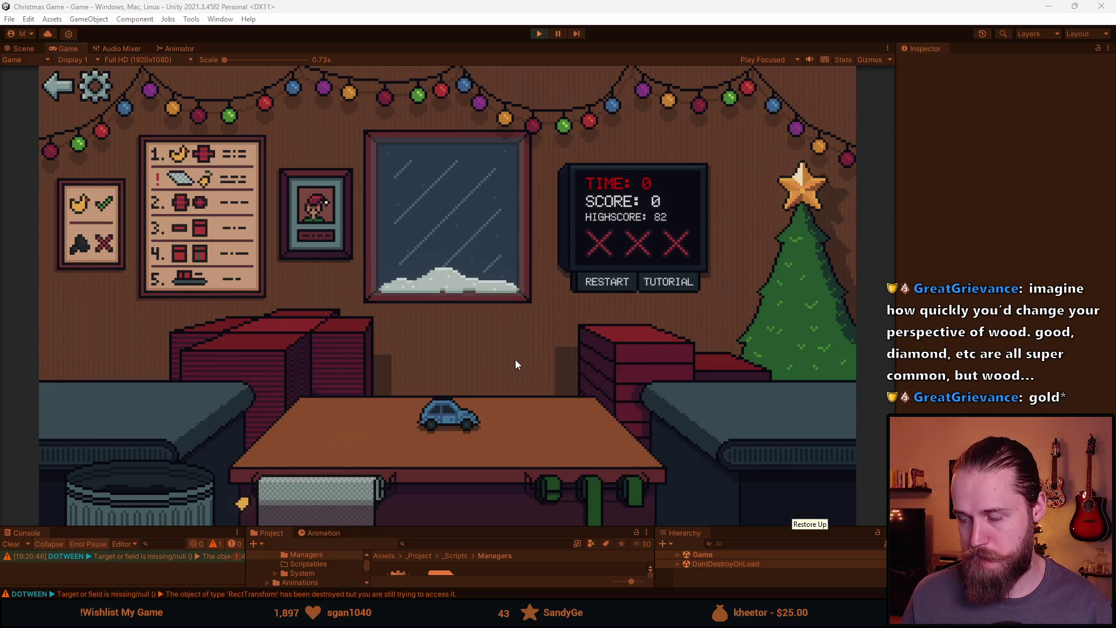
Go back to the main menu, start a Normal game, and trash the glasses.
click(72, 84)
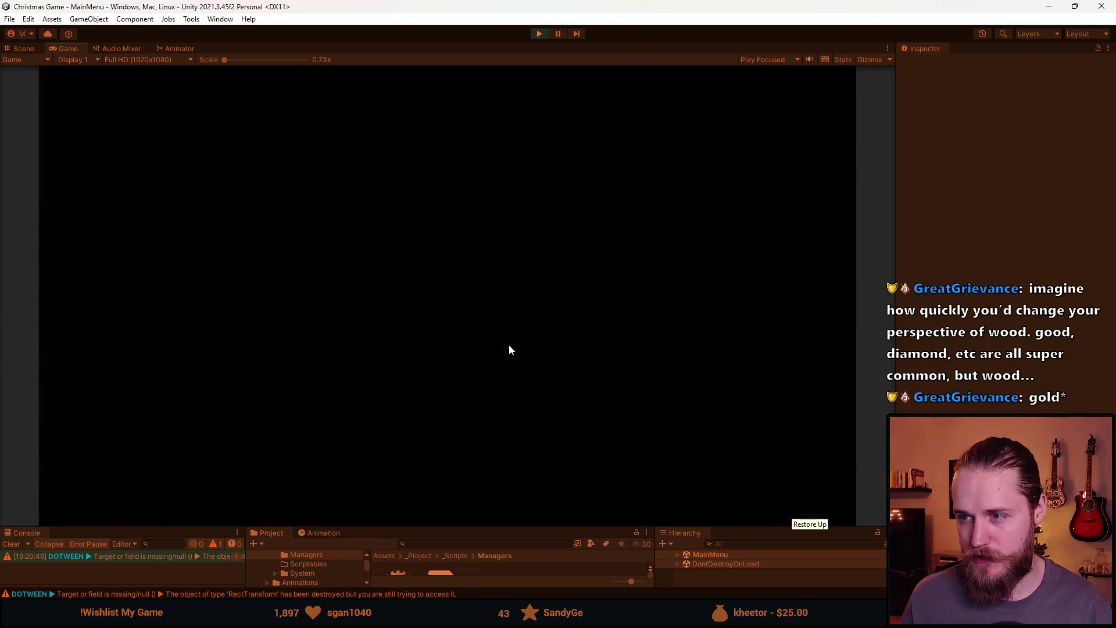
click(610, 285)
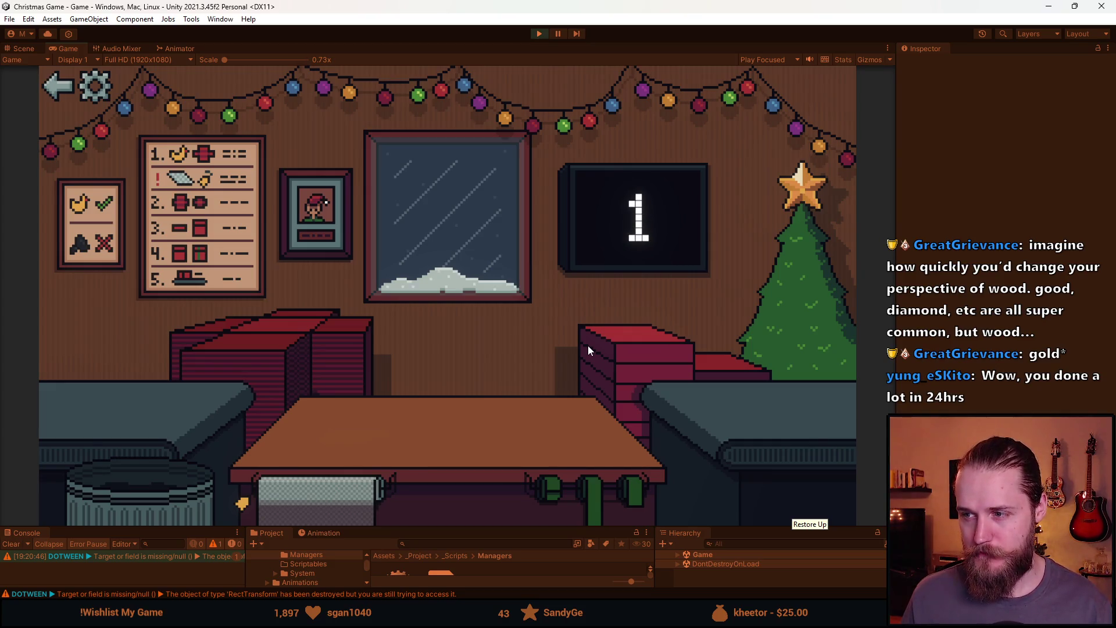
click(167, 495)
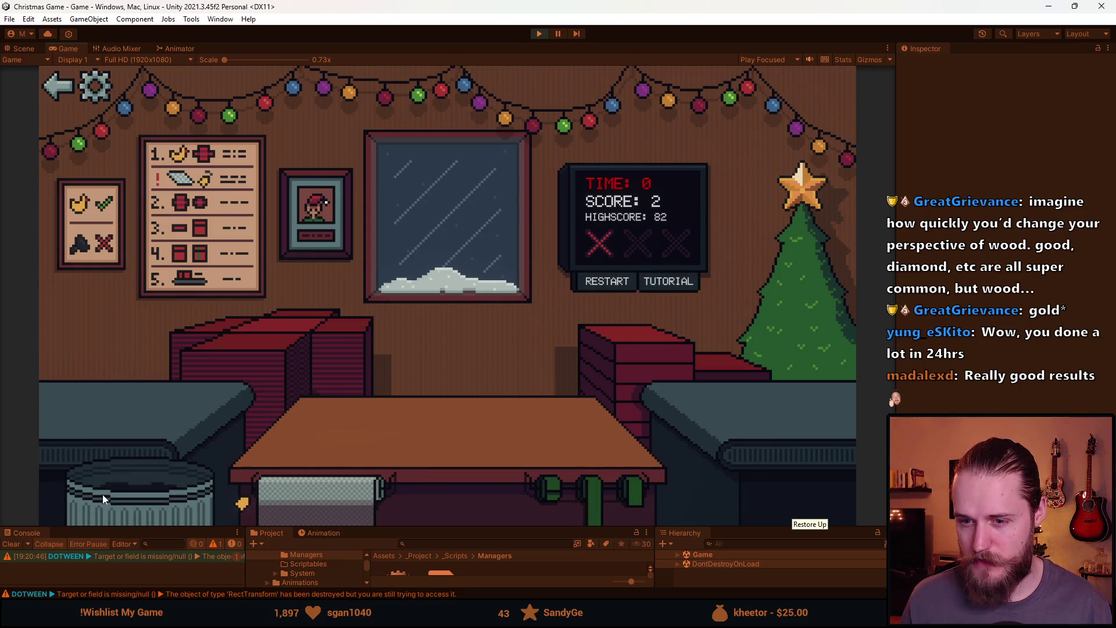
Restart, put the red car on the table, then restart once more.
click(608, 284)
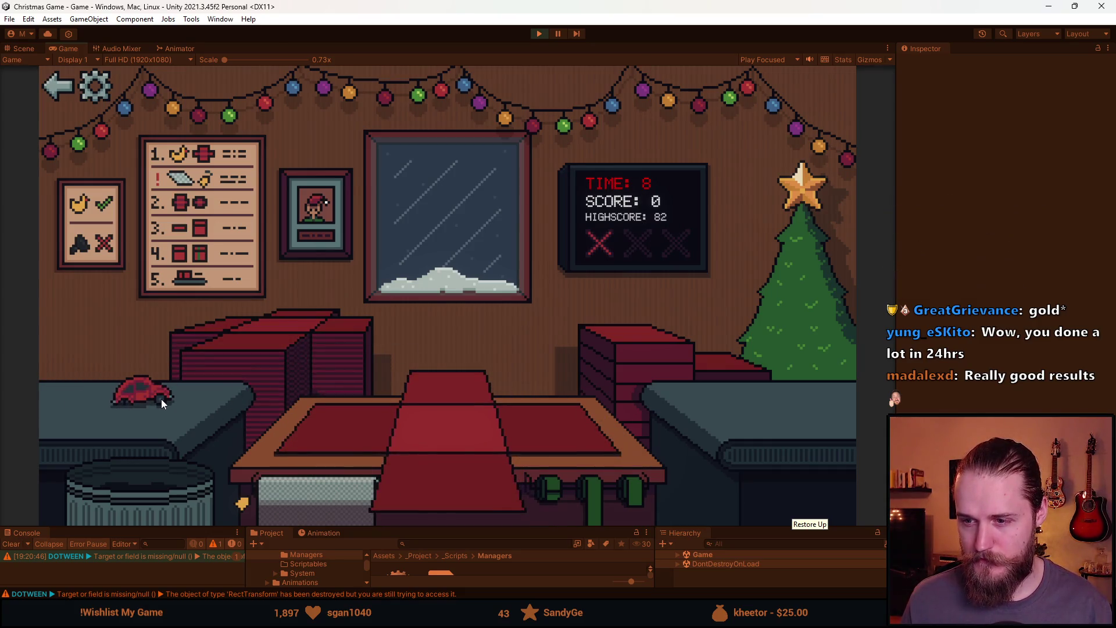
click(157, 398)
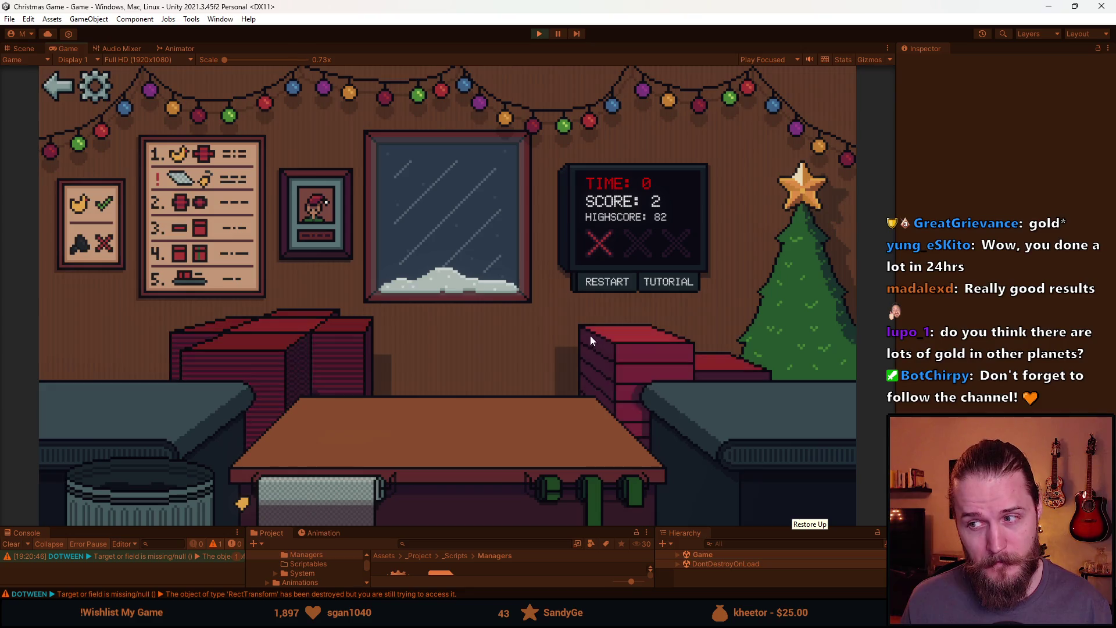
click(632, 279)
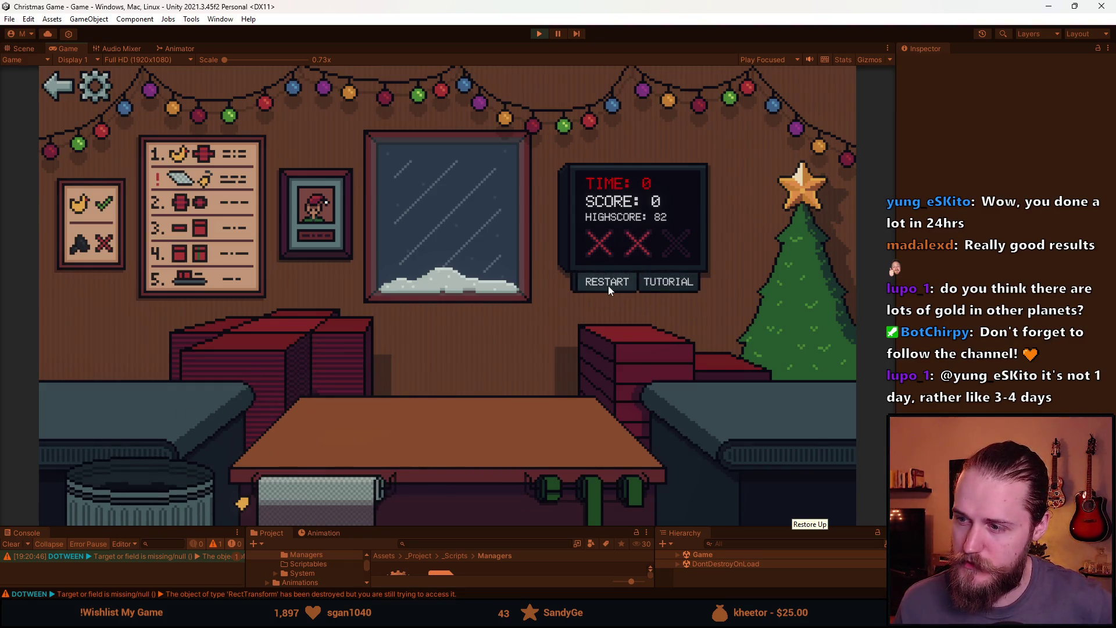
Wrap the moustache in red paper with a red lid and green ribbon, restarting before and after.
click(608, 285)
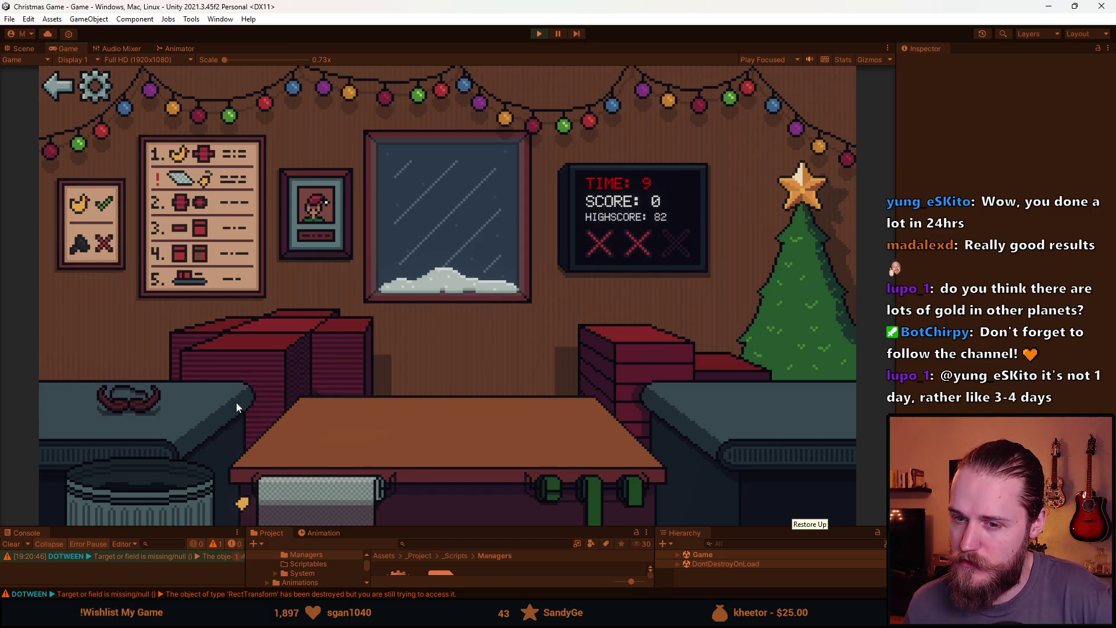
click(160, 406)
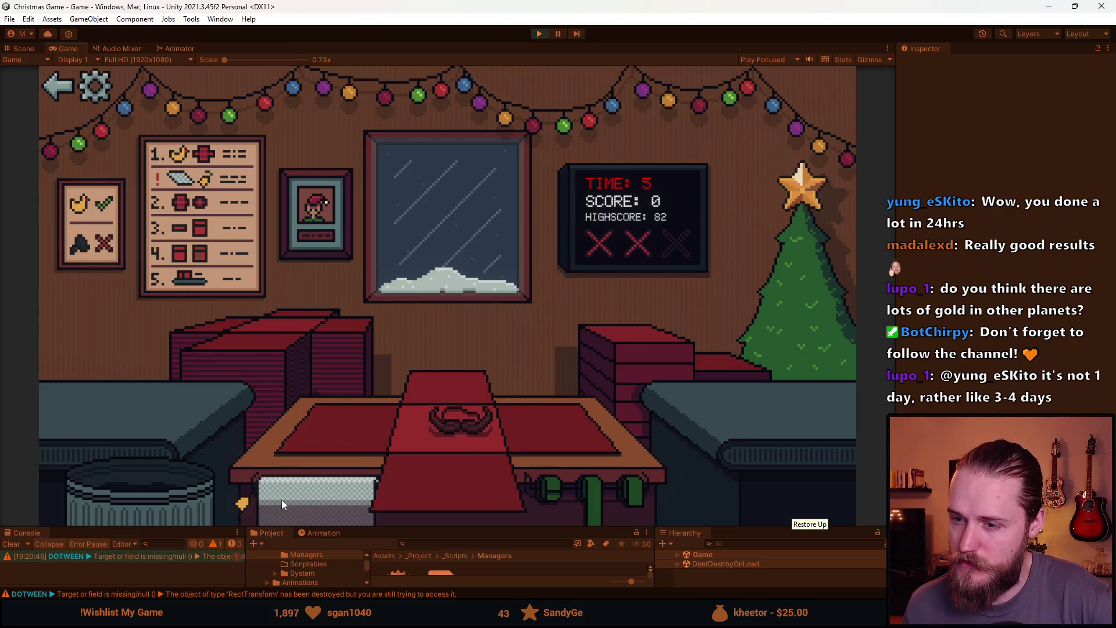
click(320, 493)
click(635, 371)
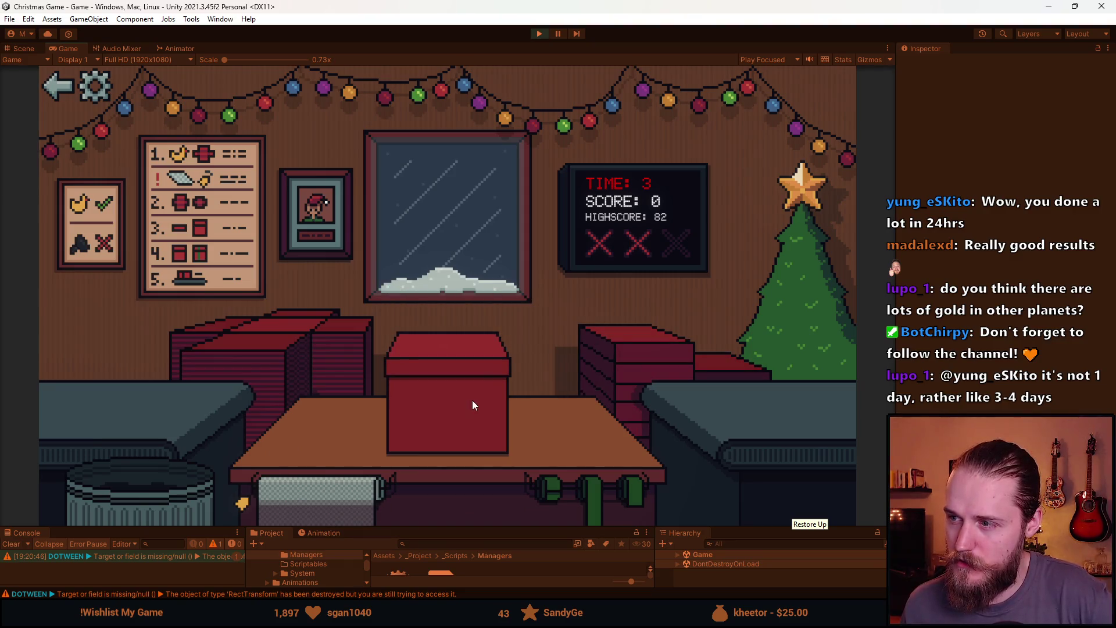
click(633, 491)
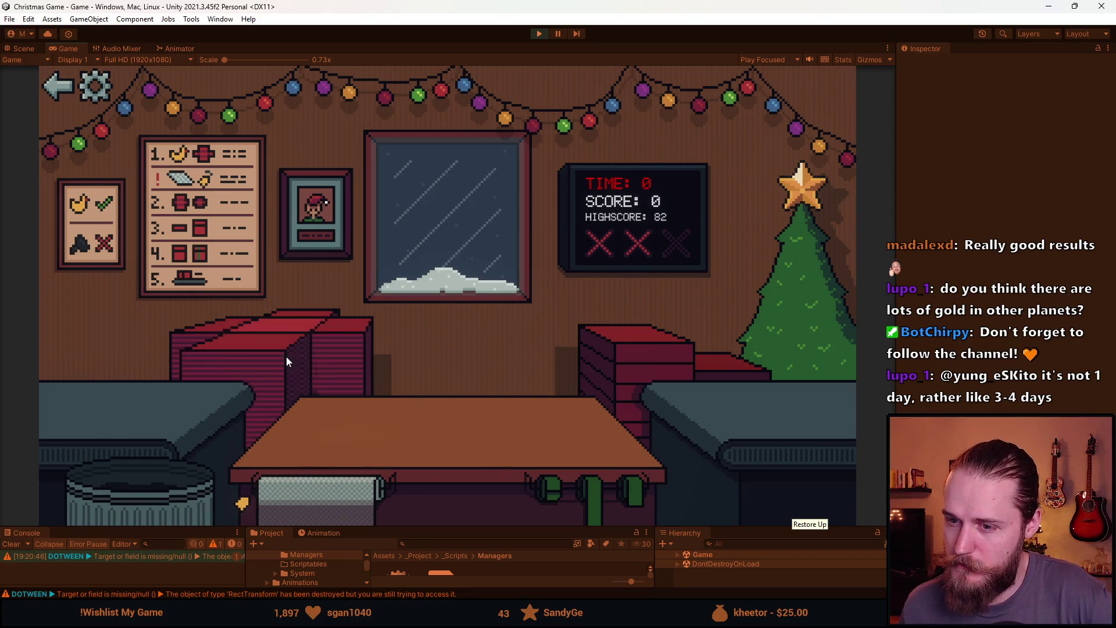
click(629, 289)
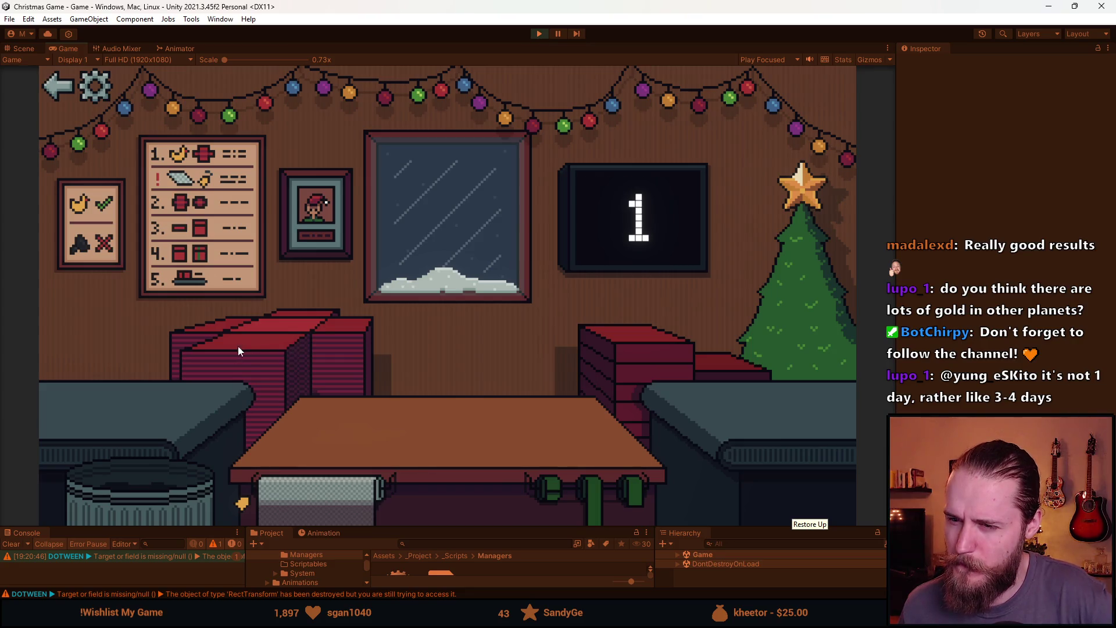
Bin an item, send the teddy bear as a gift for score 7, bin the bottle, and restart.
click(140, 395)
drag(108, 384, 344, 433)
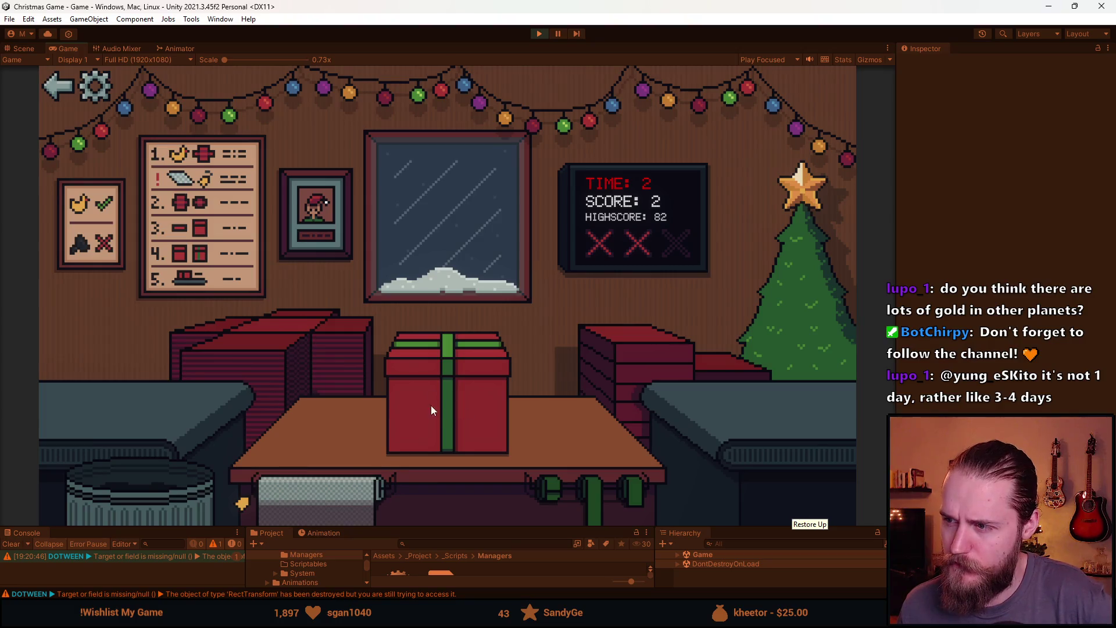
click(458, 401)
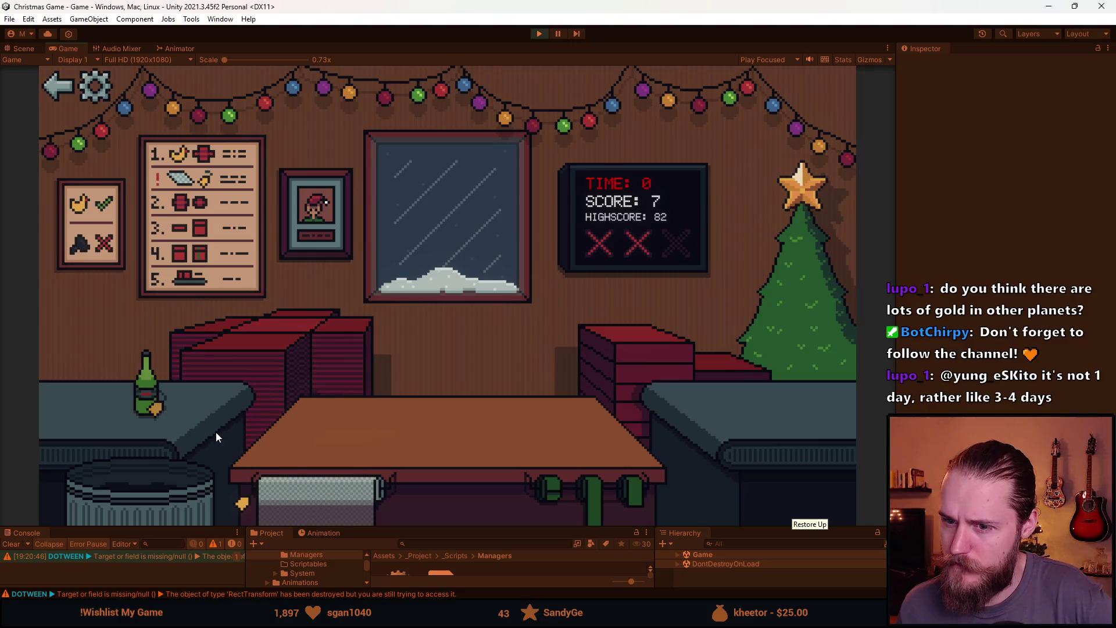
click(148, 427)
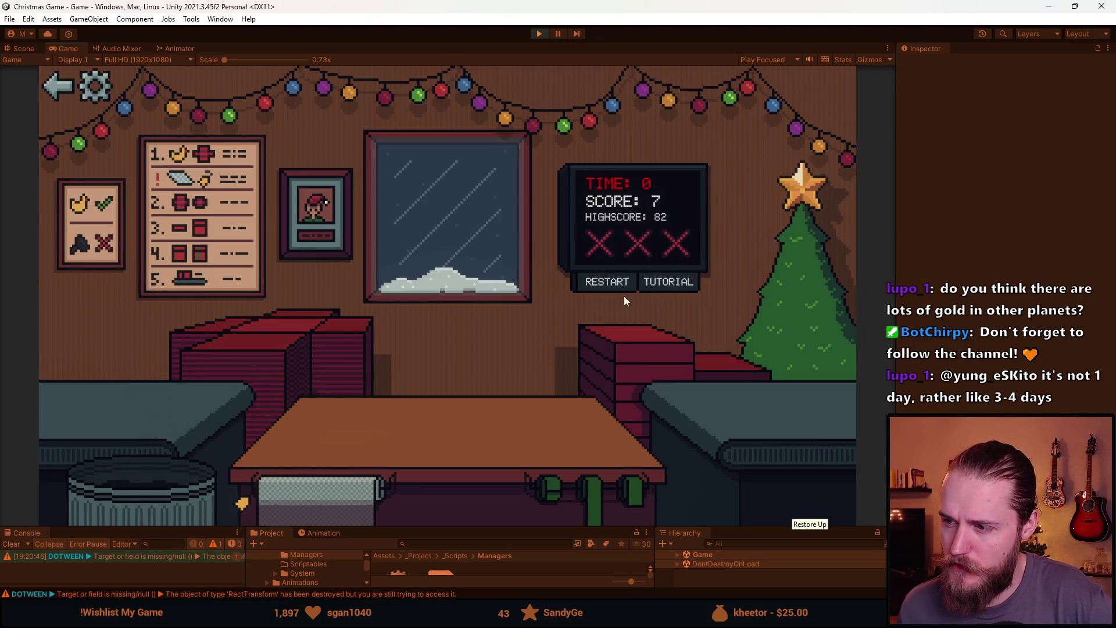
click(616, 284)
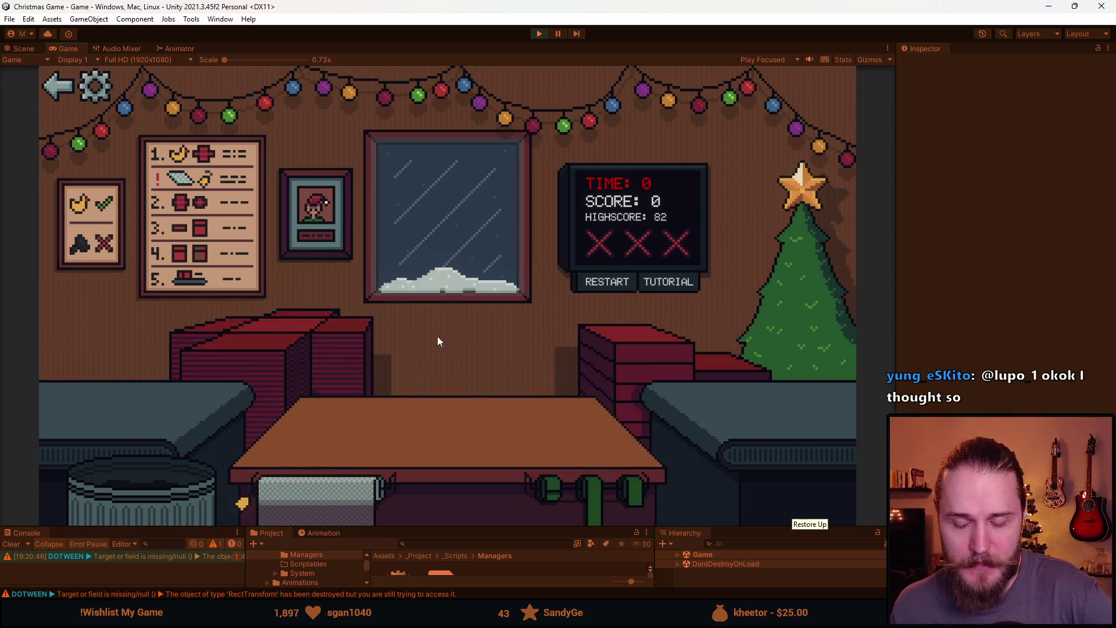
Restart, bin the bear, and put the ball, red wrapping paper and sunglasses on the table.
click(588, 285)
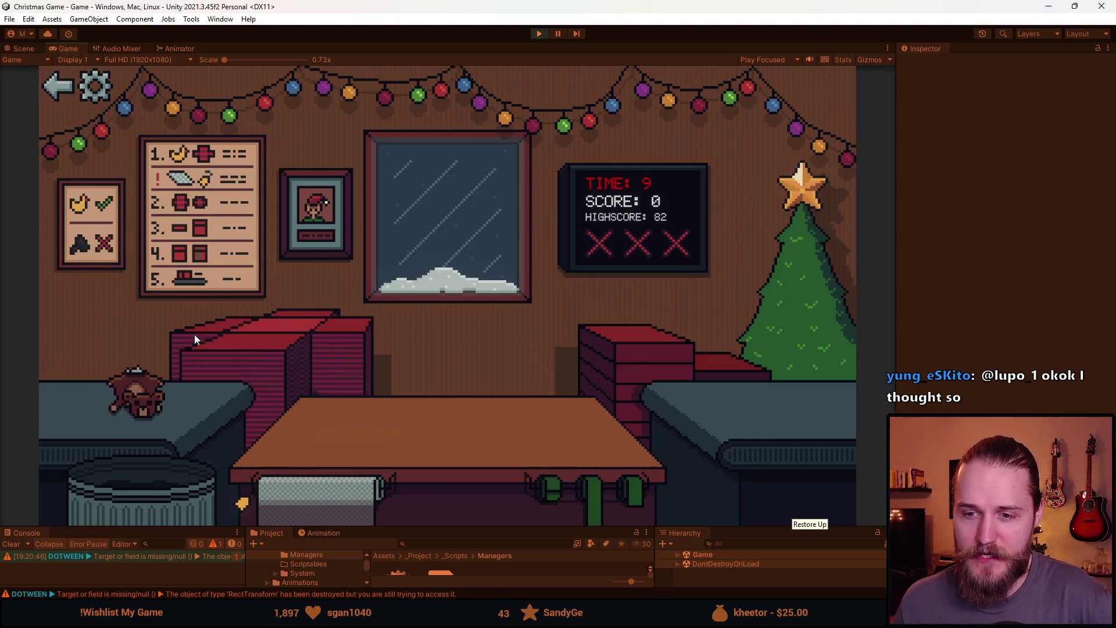
click(137, 491)
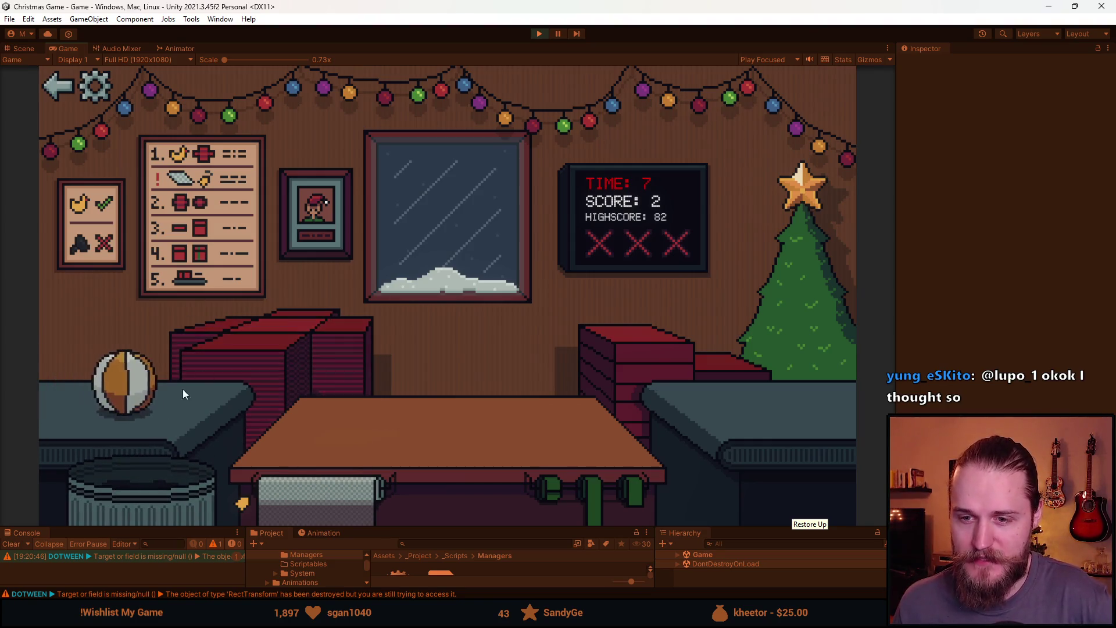
click(403, 455)
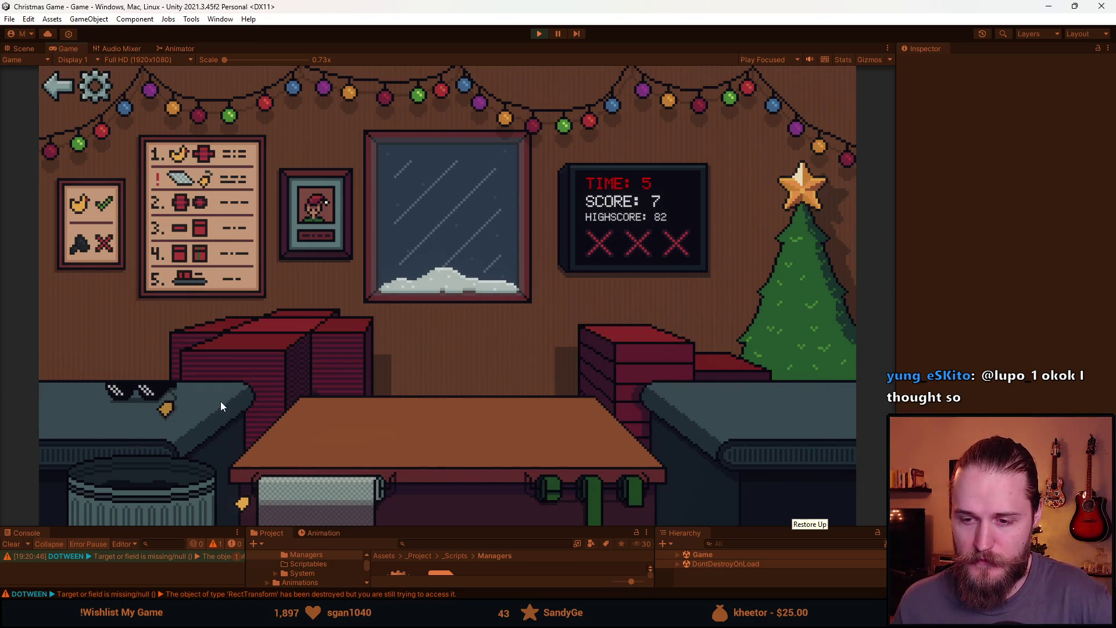
click(287, 356)
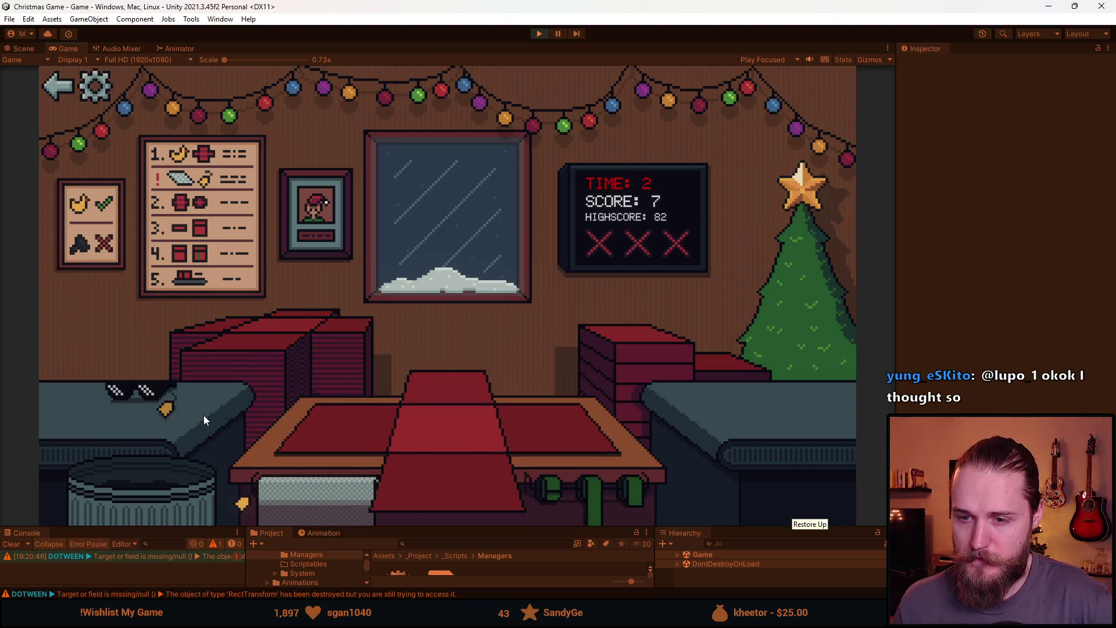
click(152, 392)
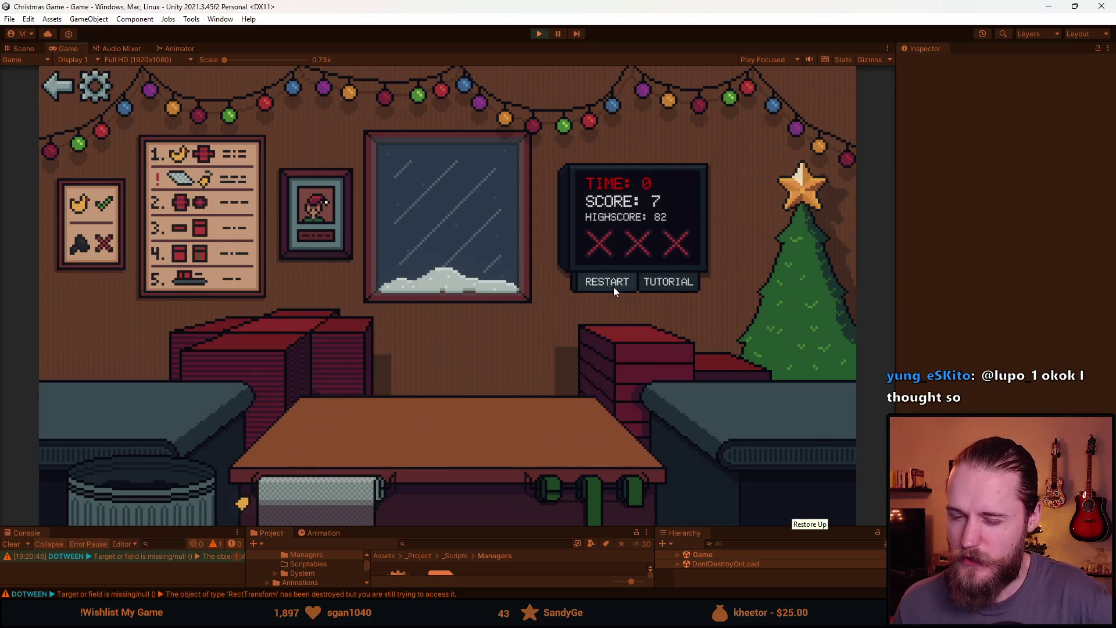
Restart again and bin the toy car and the book until time runs out at score 2.
click(614, 290)
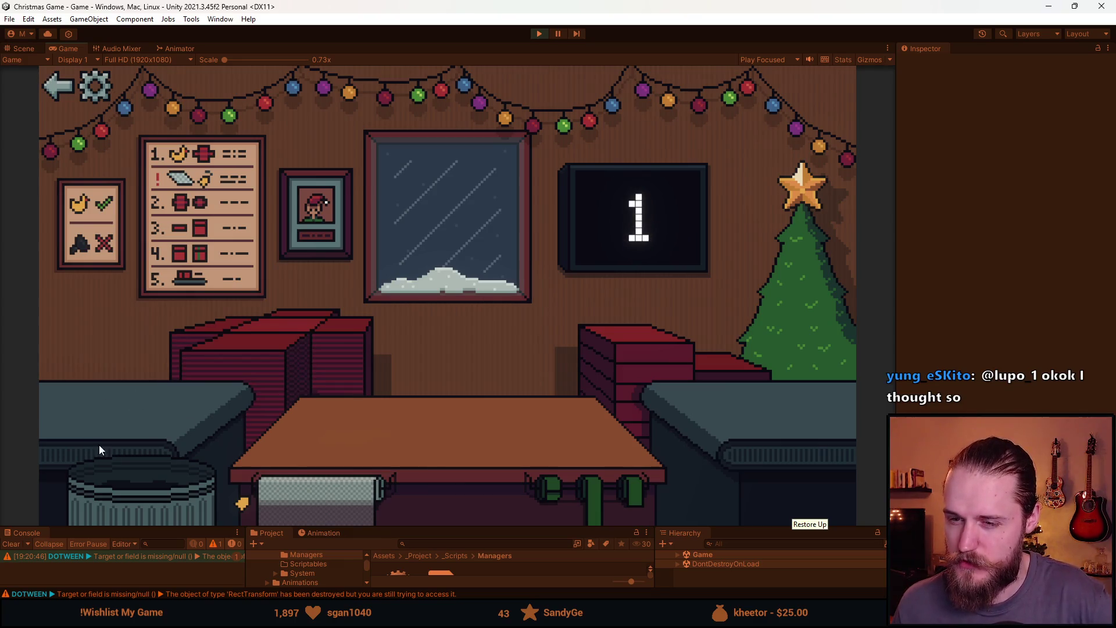
click(158, 468)
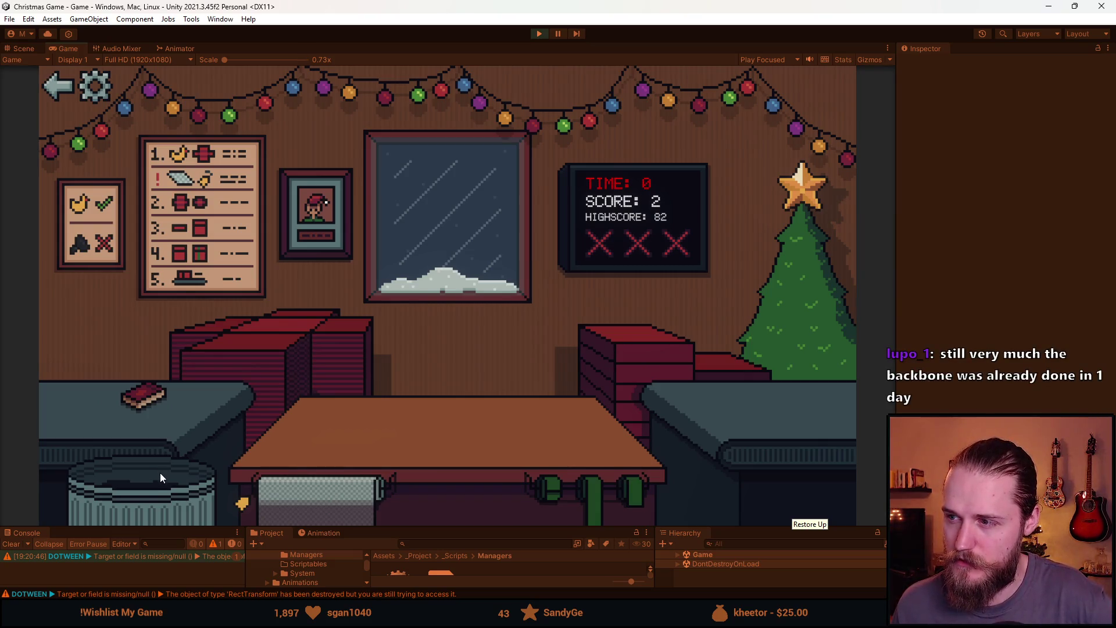
click(159, 473)
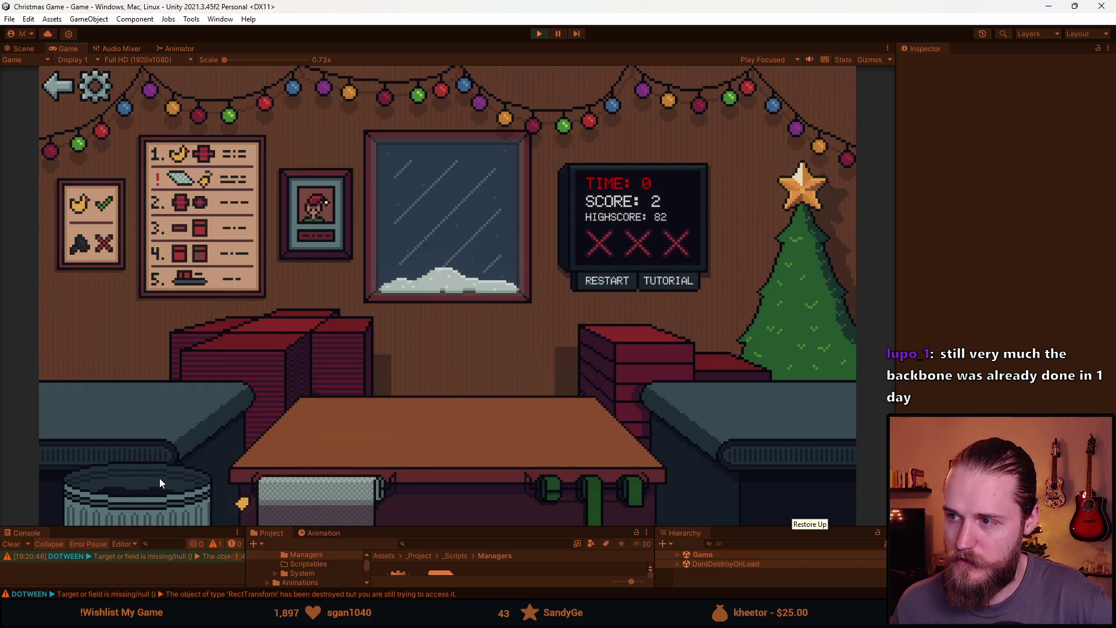
Restart, bin the left-counter item, and wrap and ship the stacked toy.
click(604, 282)
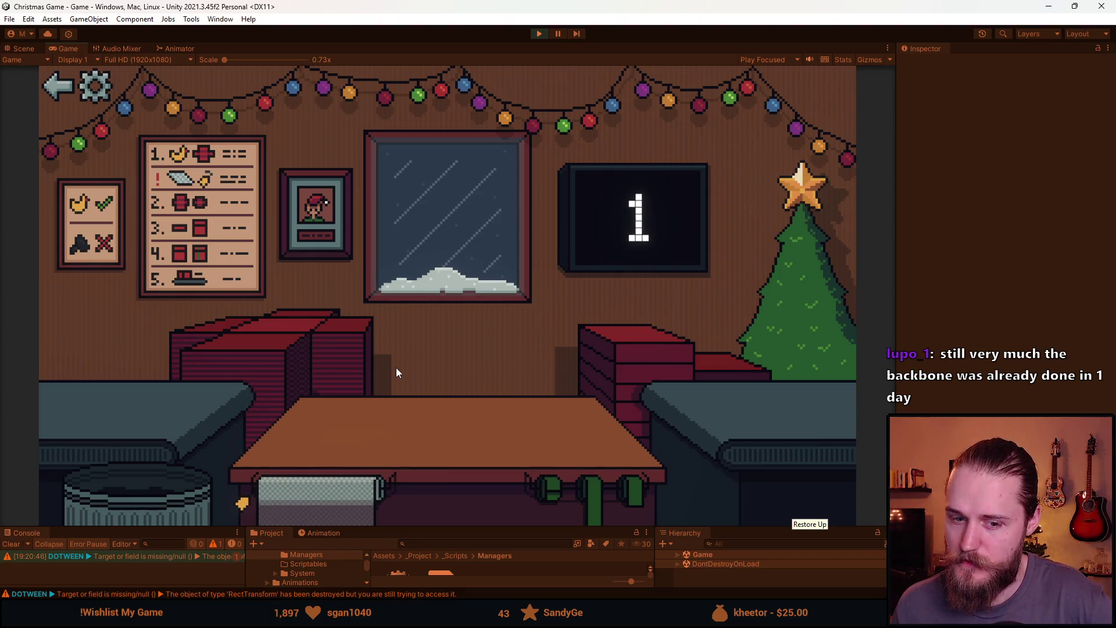
click(127, 497)
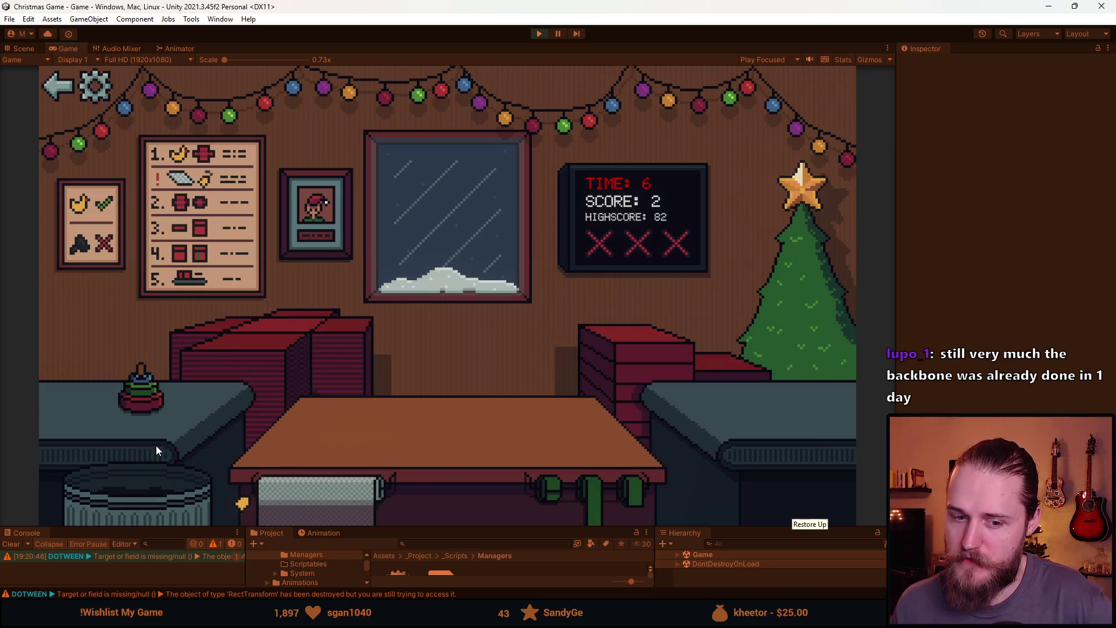
mouse_move(195, 407)
mouse_down()
mouse_move(273, 364)
mouse_move(281, 429)
mouse_up()
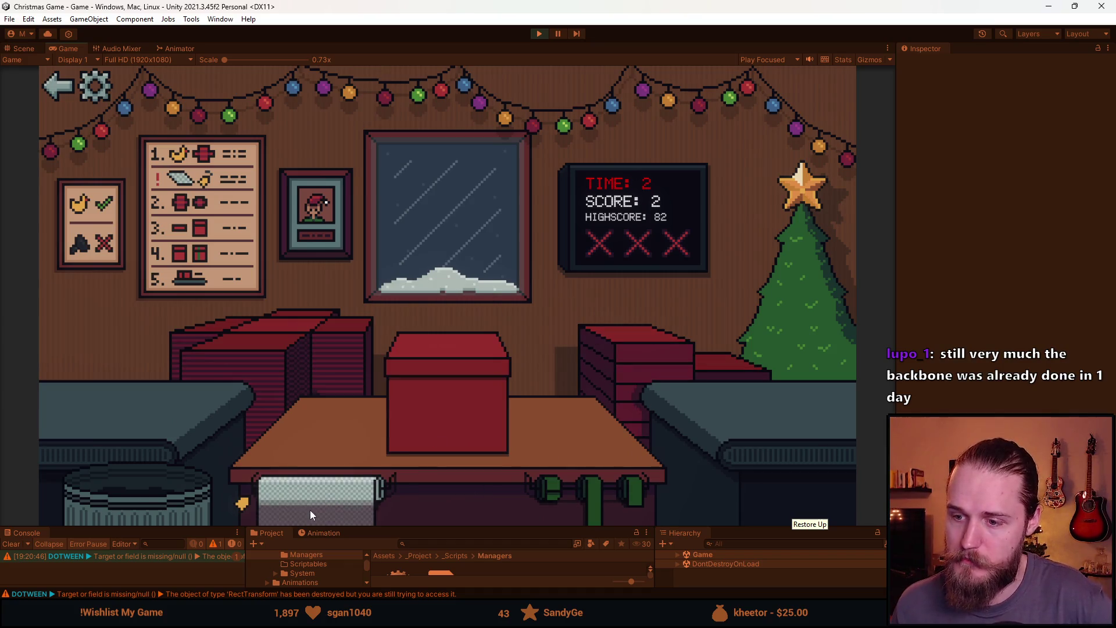
click(485, 405)
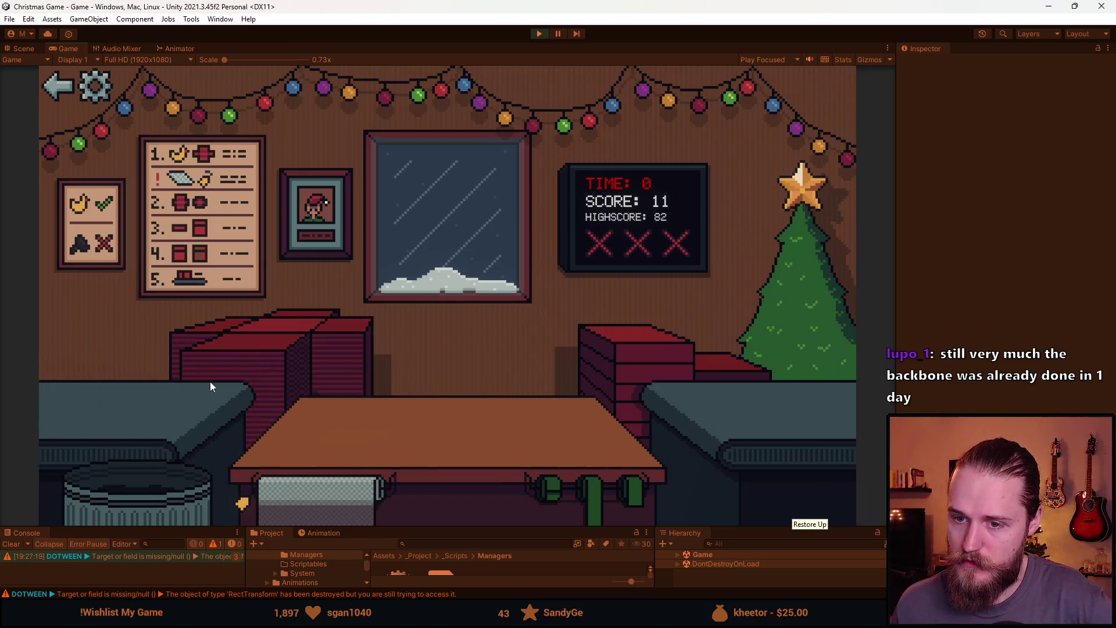
Restart with R, then box up the cube and ship it.
key(r)
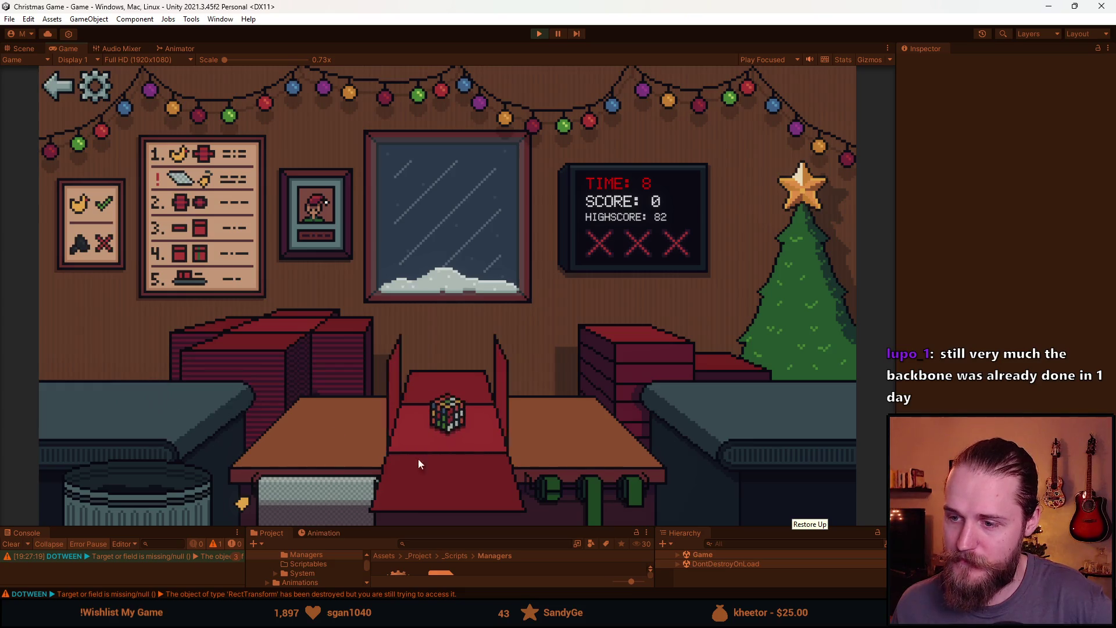
click(393, 452)
drag(605, 481, 395, 405)
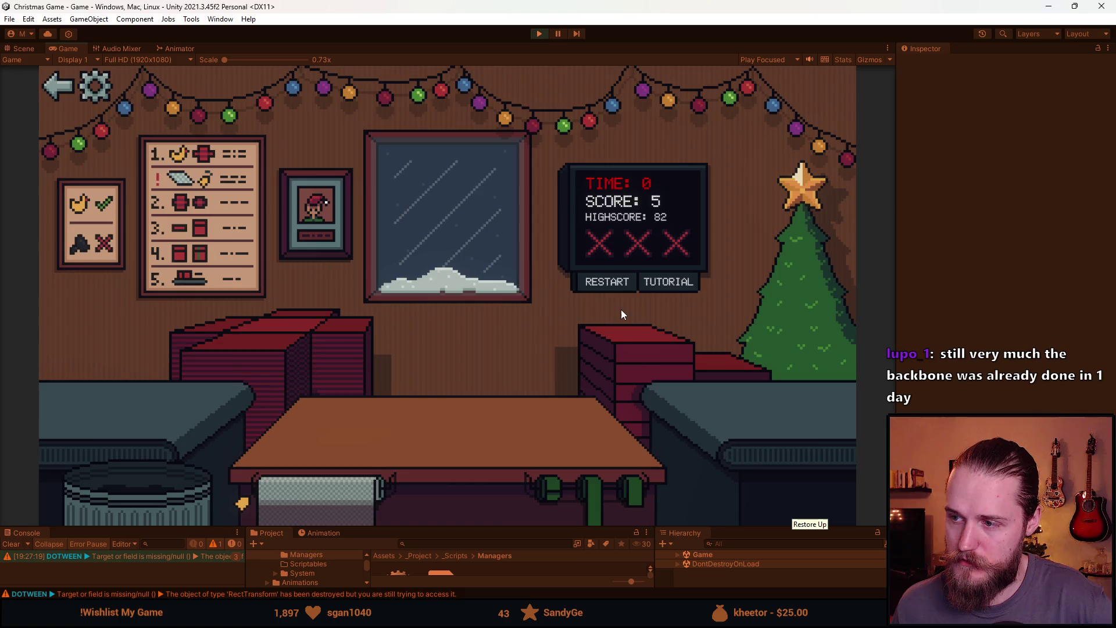
Restart, wrap and ship the toy car, pick up the toy train, then restart after game over.
click(603, 281)
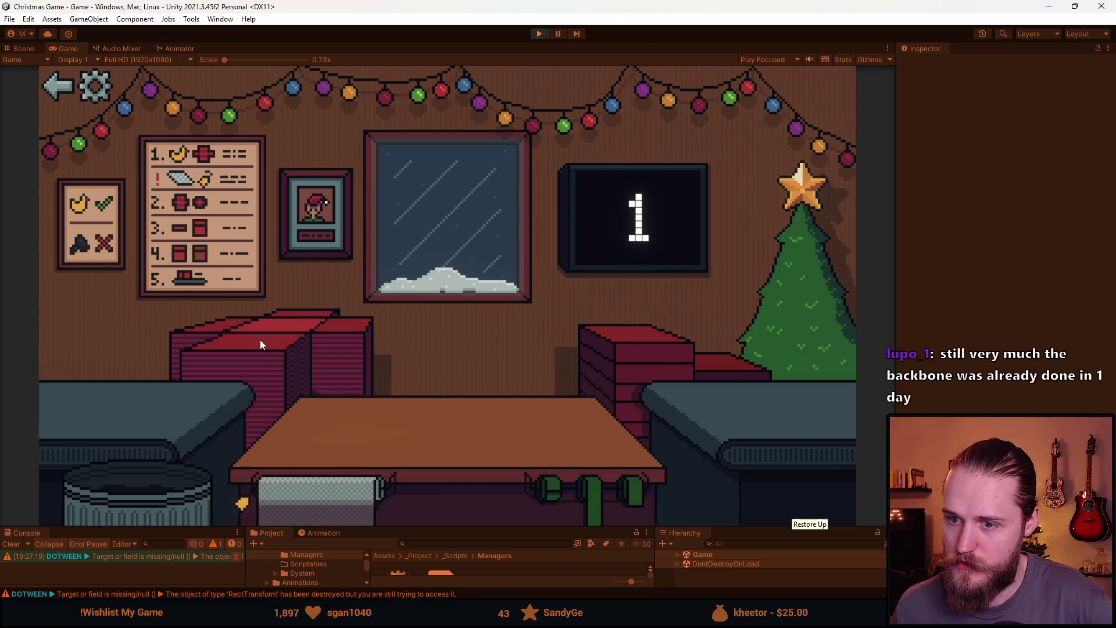
click(566, 482)
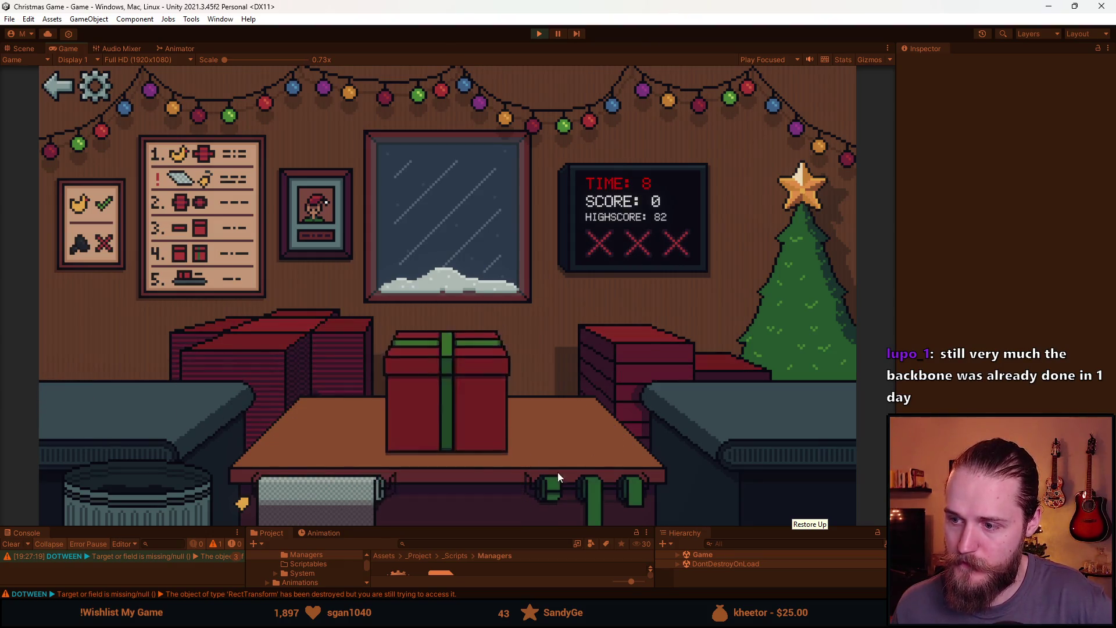
mouse_move(133, 407)
mouse_down()
mouse_move(187, 369)
mouse_move(184, 408)
mouse_move(319, 378)
mouse_move(138, 413)
mouse_up()
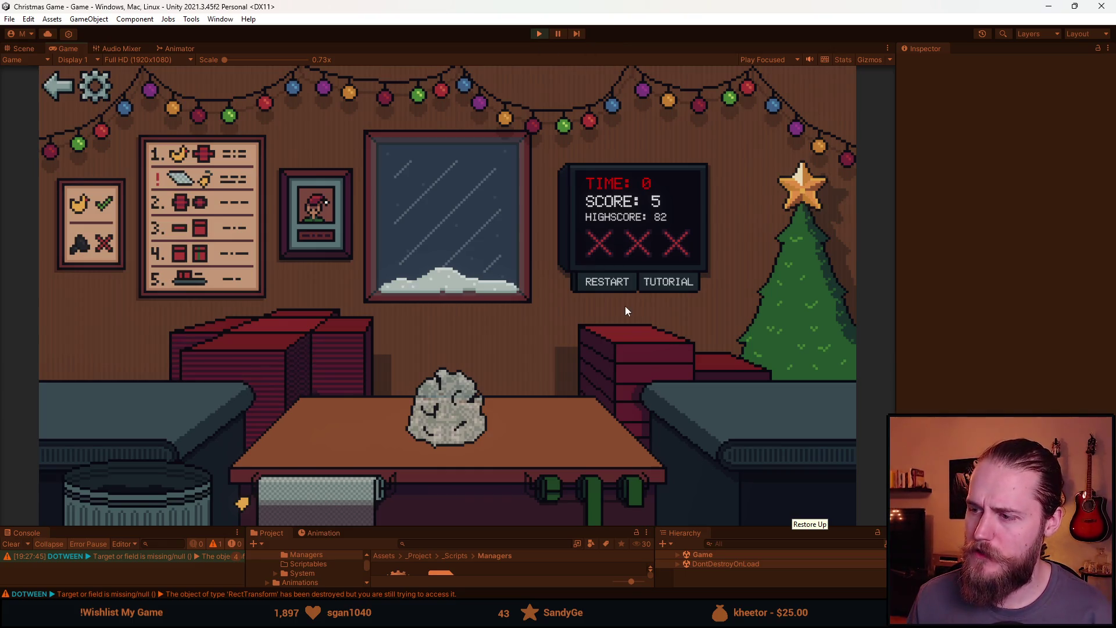
click(614, 284)
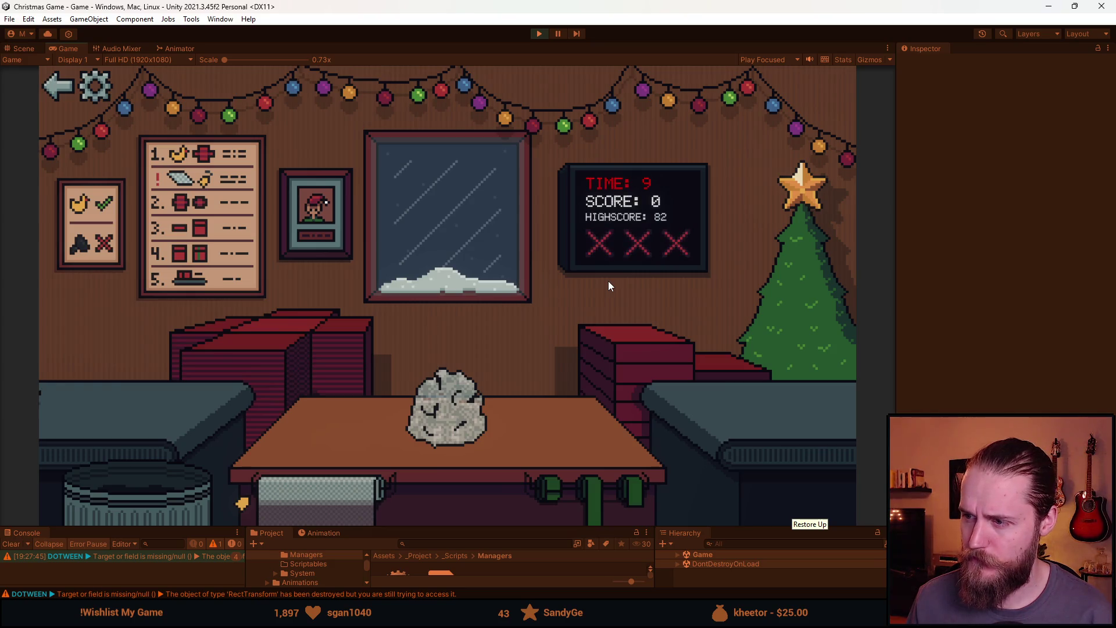
Bin the left-counter item, lay red wrapping paper under the rock, then stop Play mode.
click(146, 490)
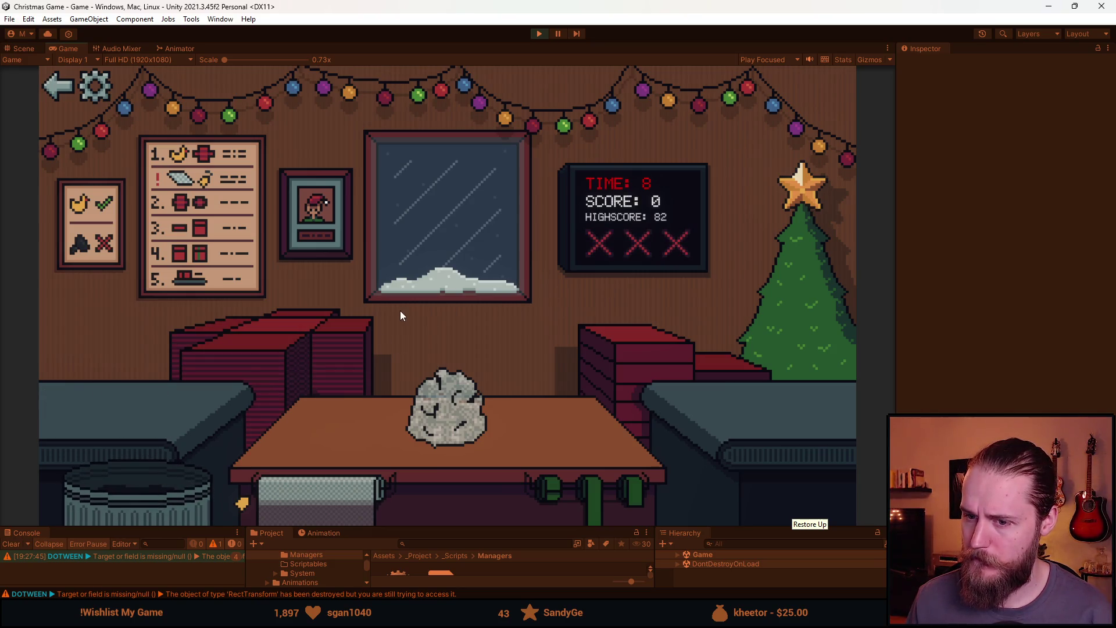
click(302, 367)
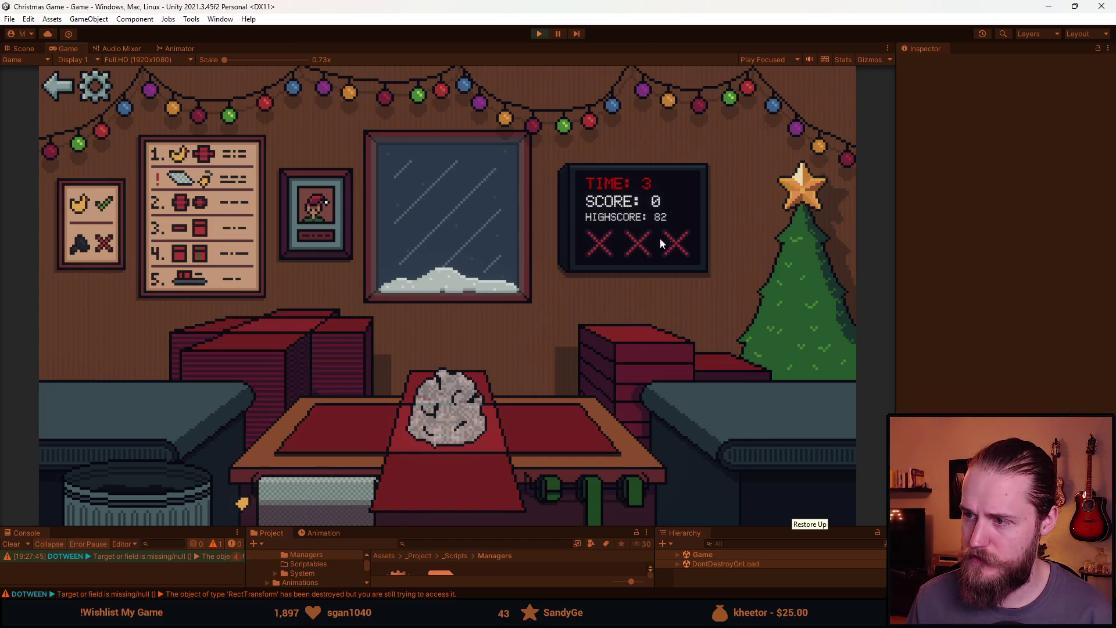
click(541, 36)
Scroll through GameManager.cs, highlighting _crossParent uses, down to the StartGame method.
key(alt+Tab)
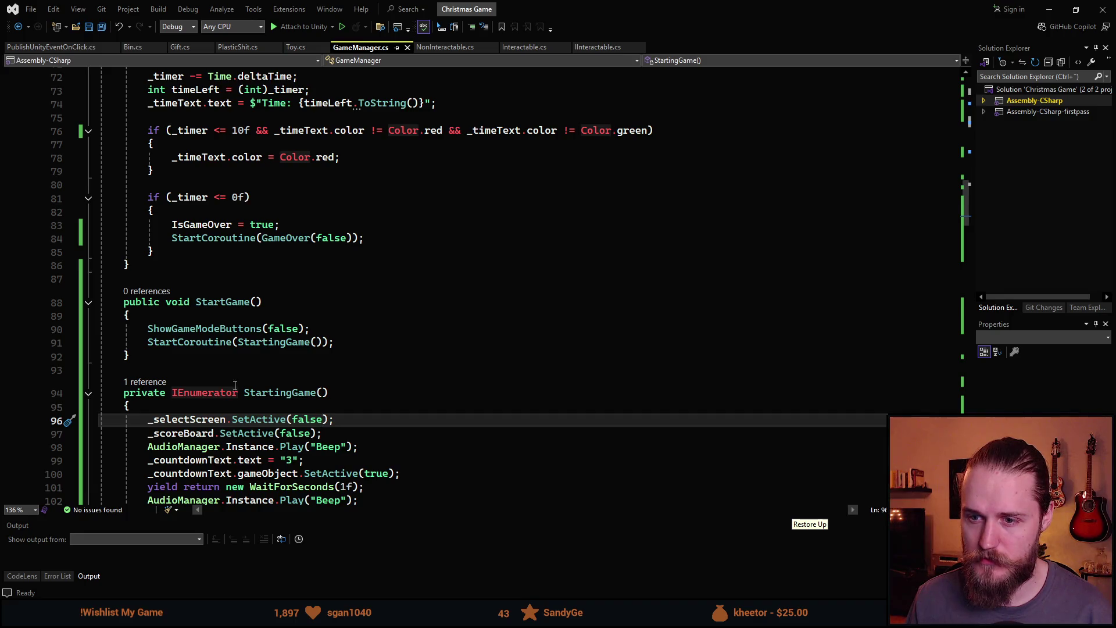
scroll(240, 384, down, 6)
scroll(260, 387, down, 5)
scroll(259, 388, down, 20)
scroll(262, 386, down, 15)
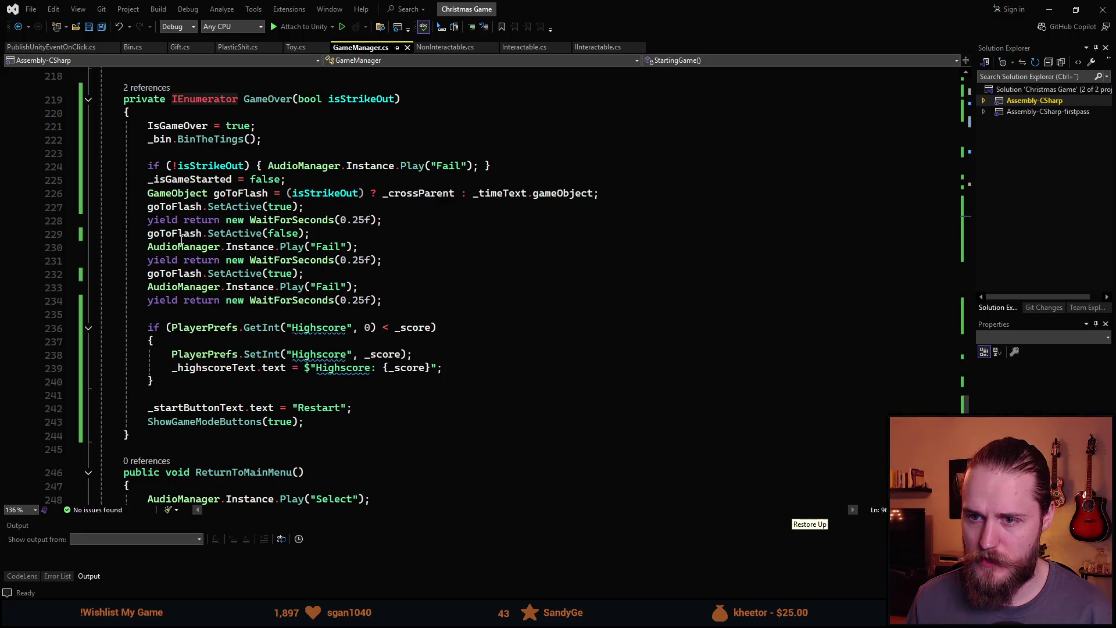
scroll(184, 239, up, 2)
scroll(326, 212, down, 1)
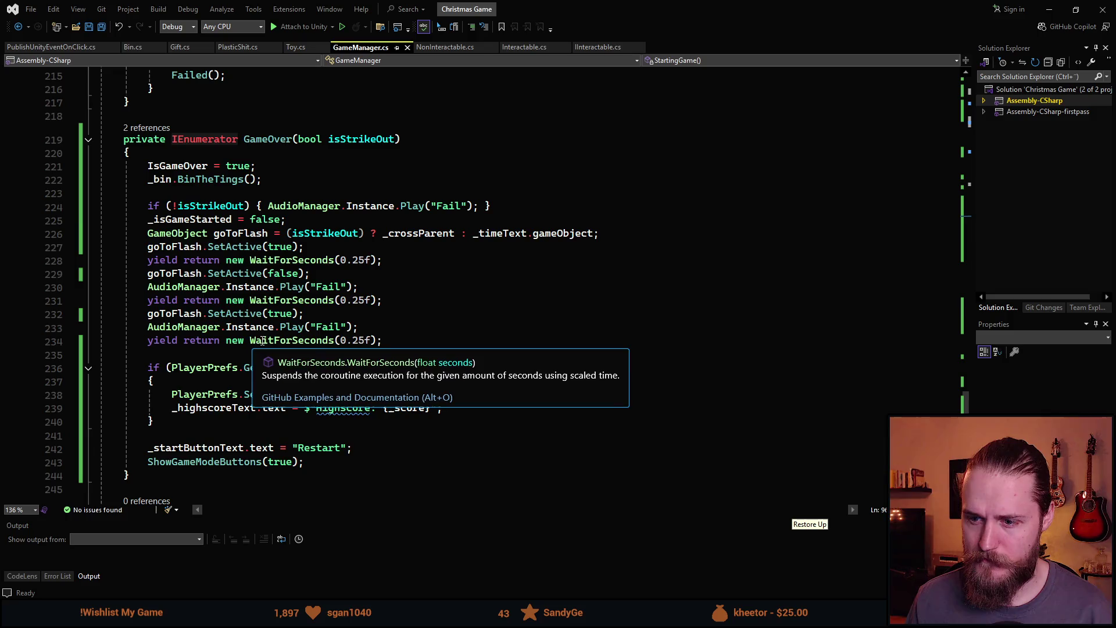
scroll(277, 338, down, 3)
scroll(314, 422, down, 1)
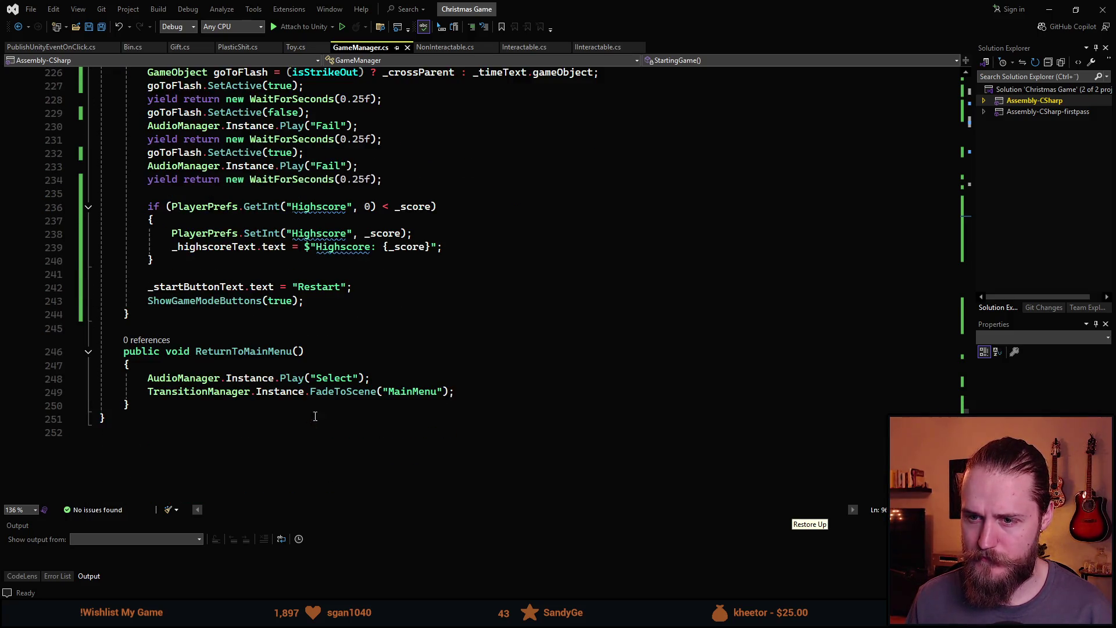
scroll(257, 342, up, 5)
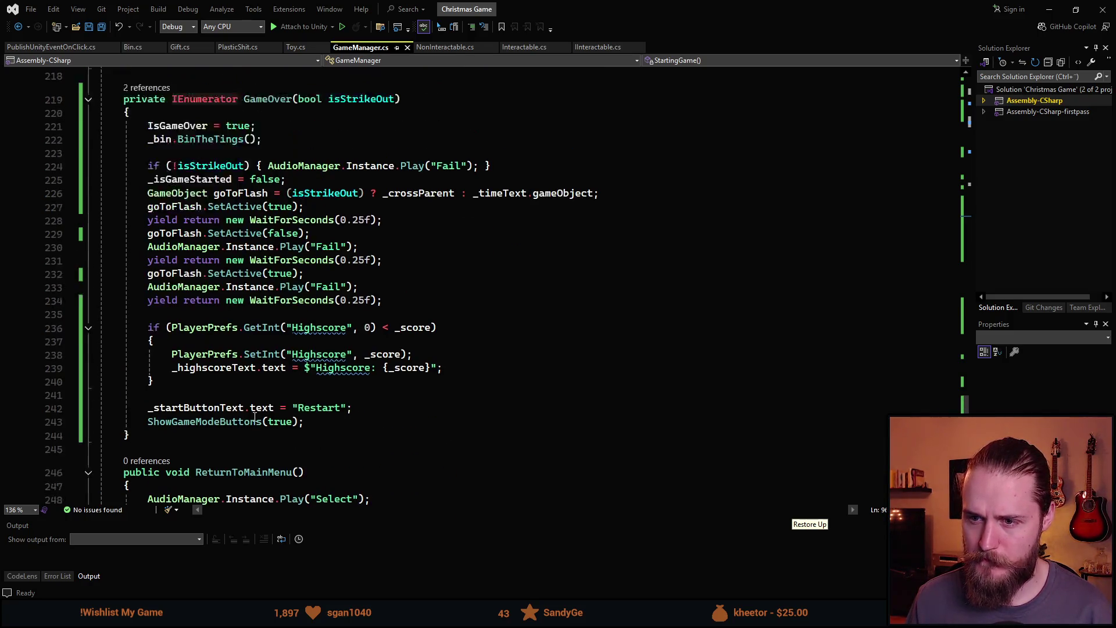
scroll(236, 369, up, 4)
scroll(244, 331, down, 4)
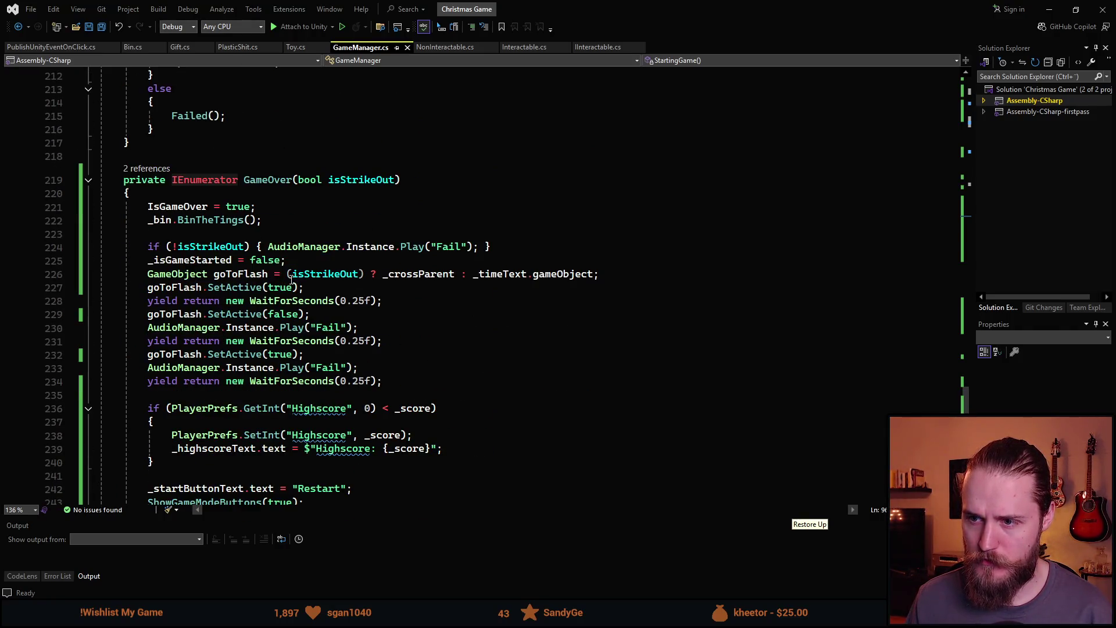
click(280, 279)
click(430, 276)
scroll(373, 399, up, 9)
scroll(373, 399, up, 4)
scroll(375, 400, down, 12)
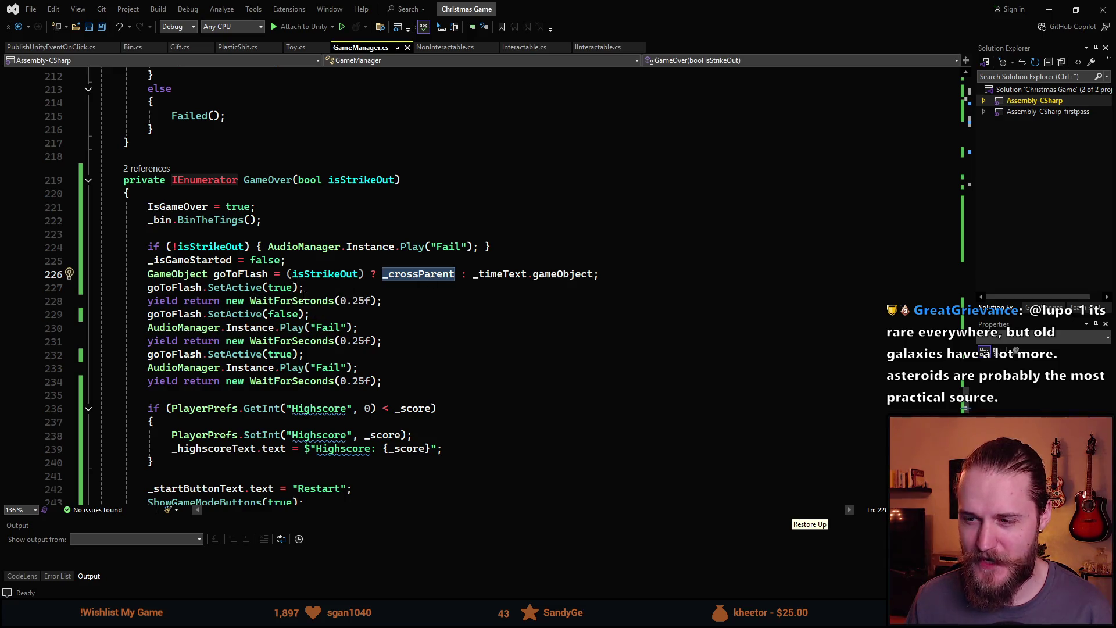
scroll(325, 417, down, 3)
scroll(390, 427, down, 3)
scroll(372, 441, up, 20)
scroll(348, 461, up, 20)
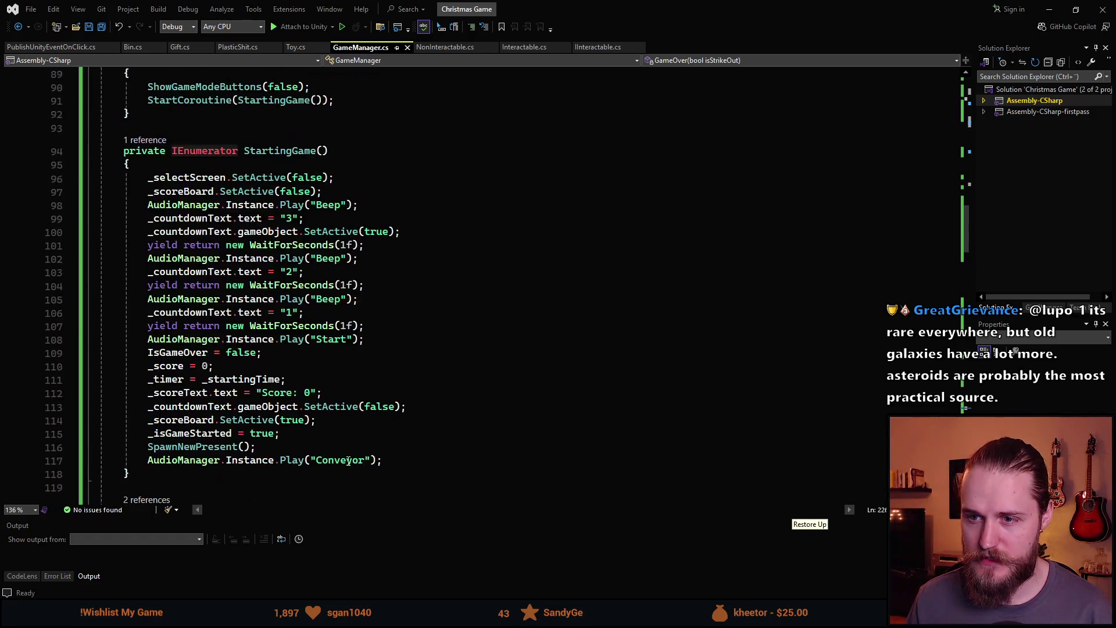
scroll(356, 454, down, 12)
scroll(355, 454, up, 12)
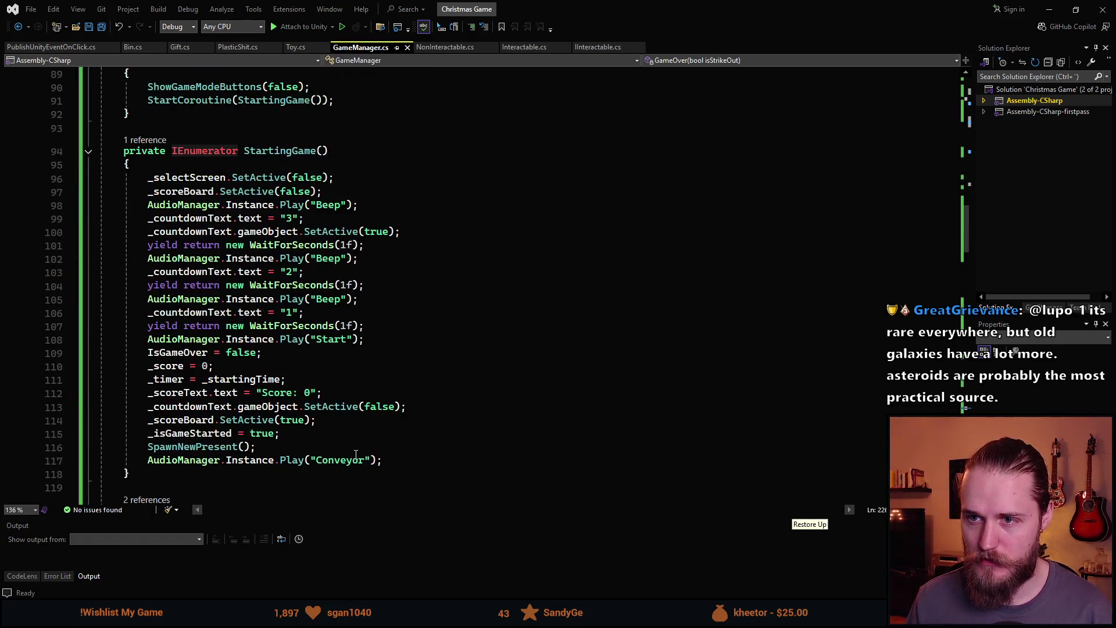
scroll(381, 377, down, 20)
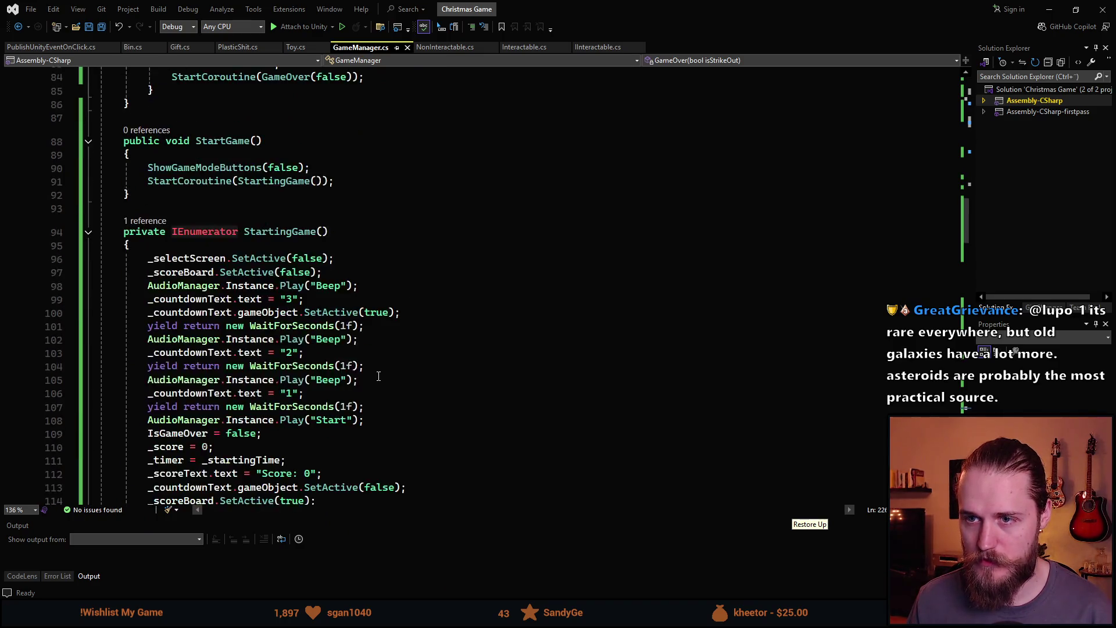
scroll(387, 376, down, 4)
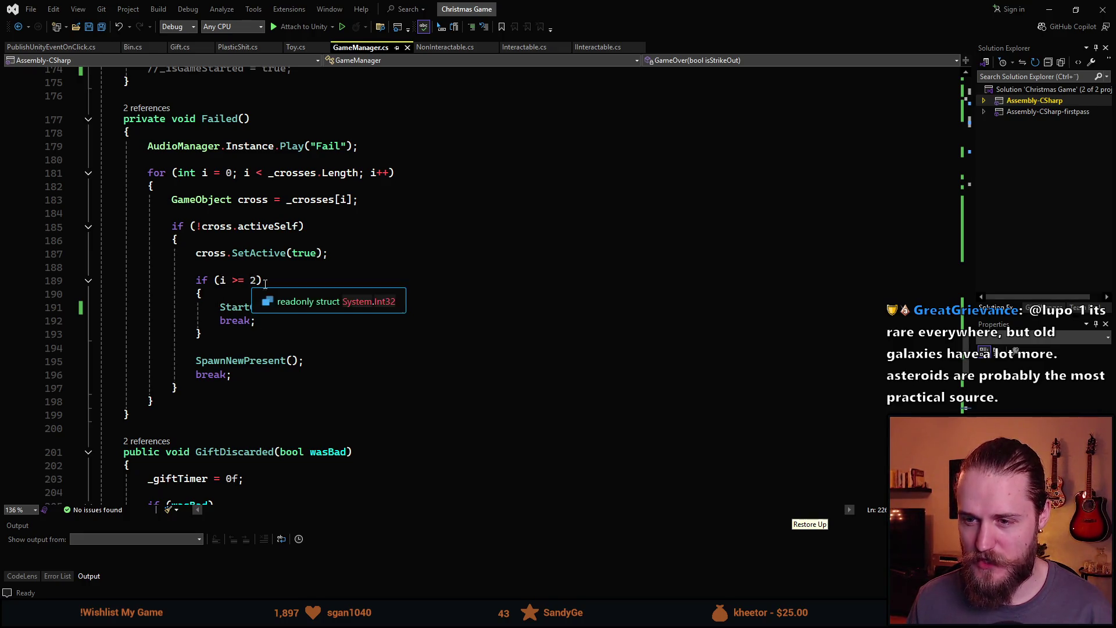
scroll(324, 409, up, 20)
scroll(324, 409, up, 20)
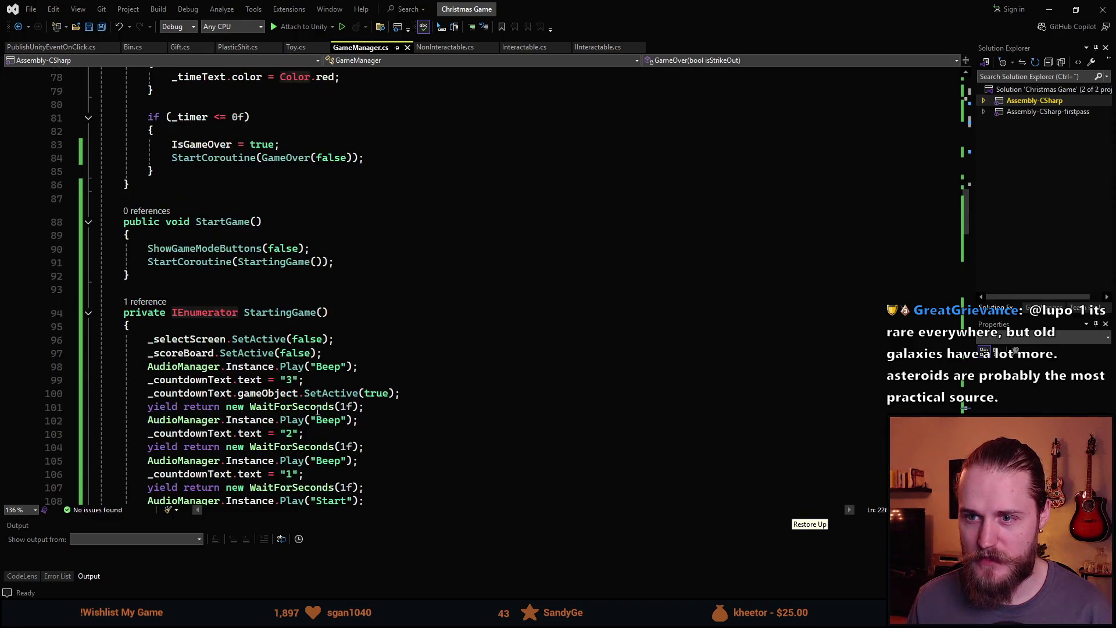
scroll(317, 410, up, 9)
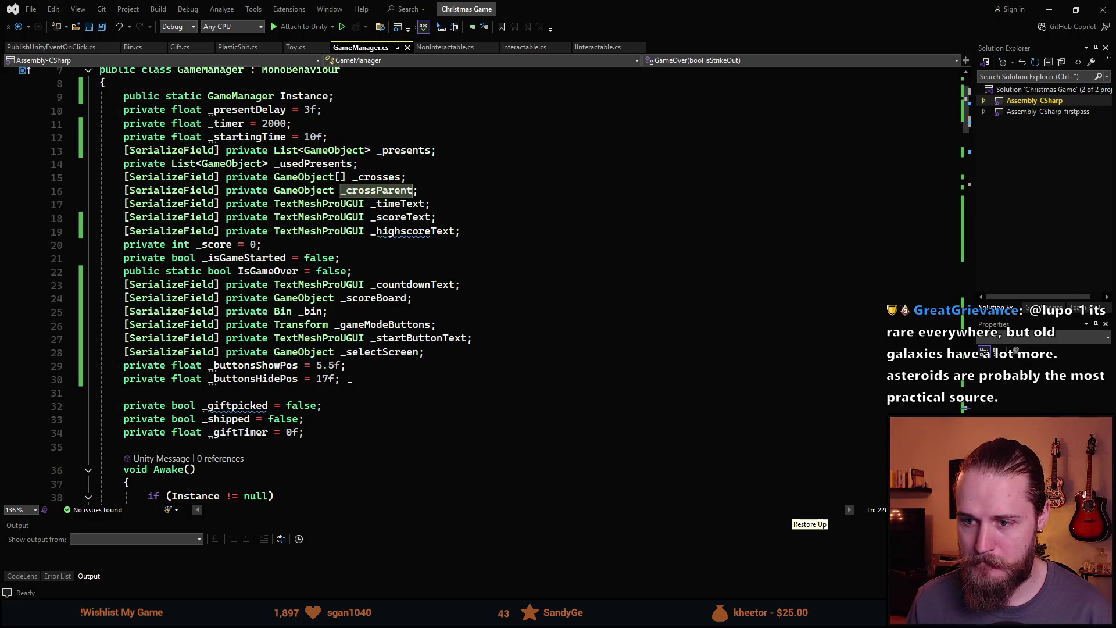
scroll(350, 386, down, 9)
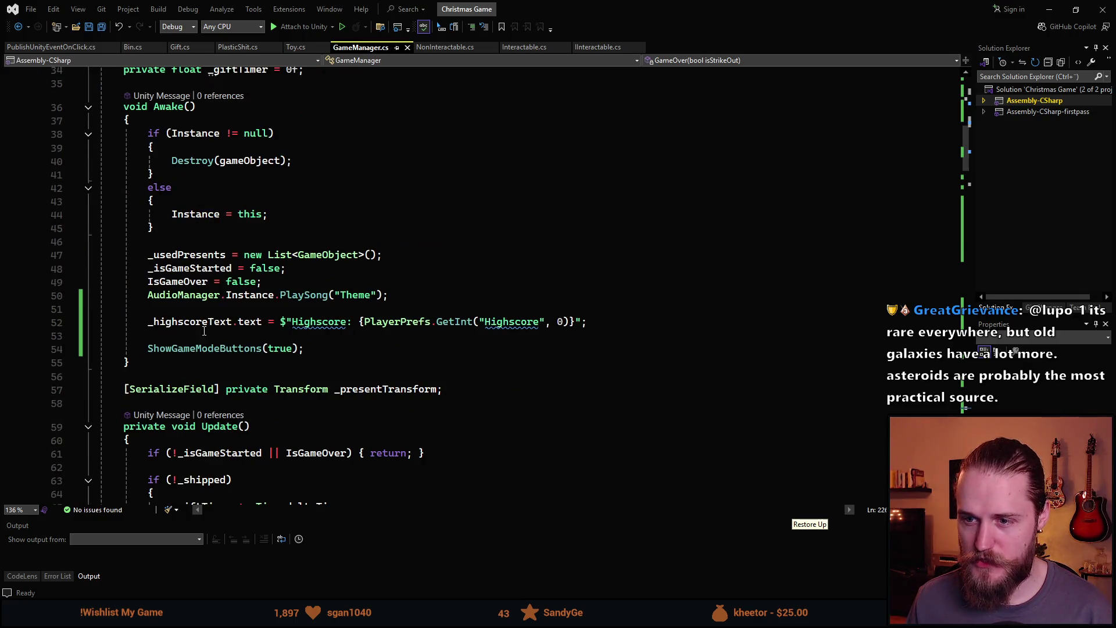
scroll(244, 358, down, 14)
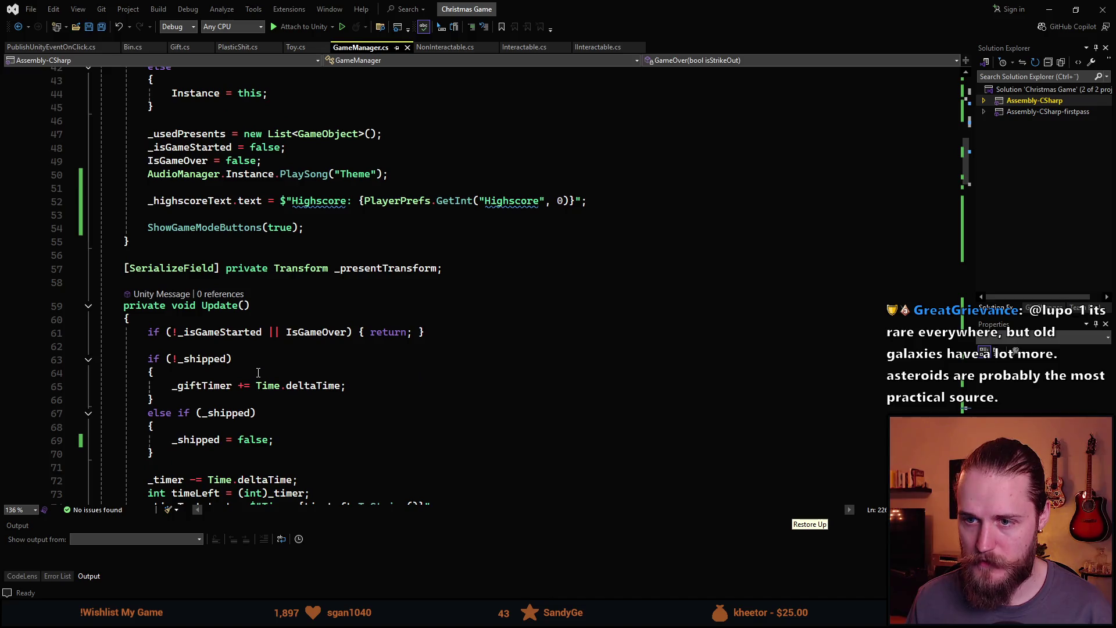
scroll(258, 372, down, 2)
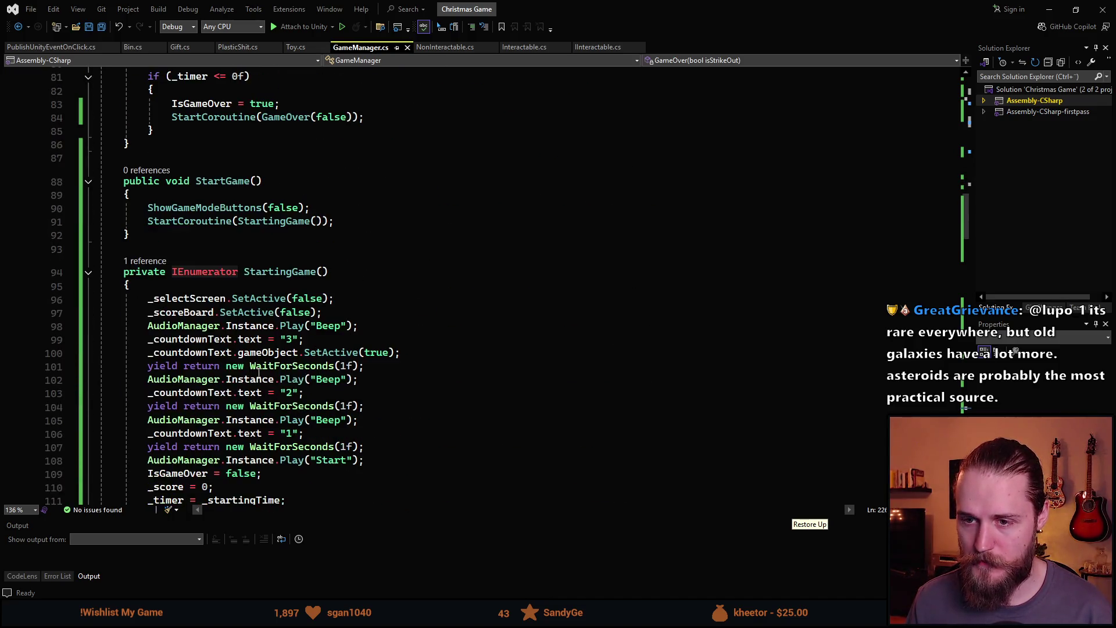
Add a foreach loop over _crossParent in StartGame calling go.SetActive(false), and save.
click(182, 199)
key(Return)
text(foreach)
key(Escape)
key(Tab)
key(BackSpace)
key(BackSpace)
key(Left)
key(ctrl+BackSpace)
text(_crossParent)
key(End)
text({)
key(Return)
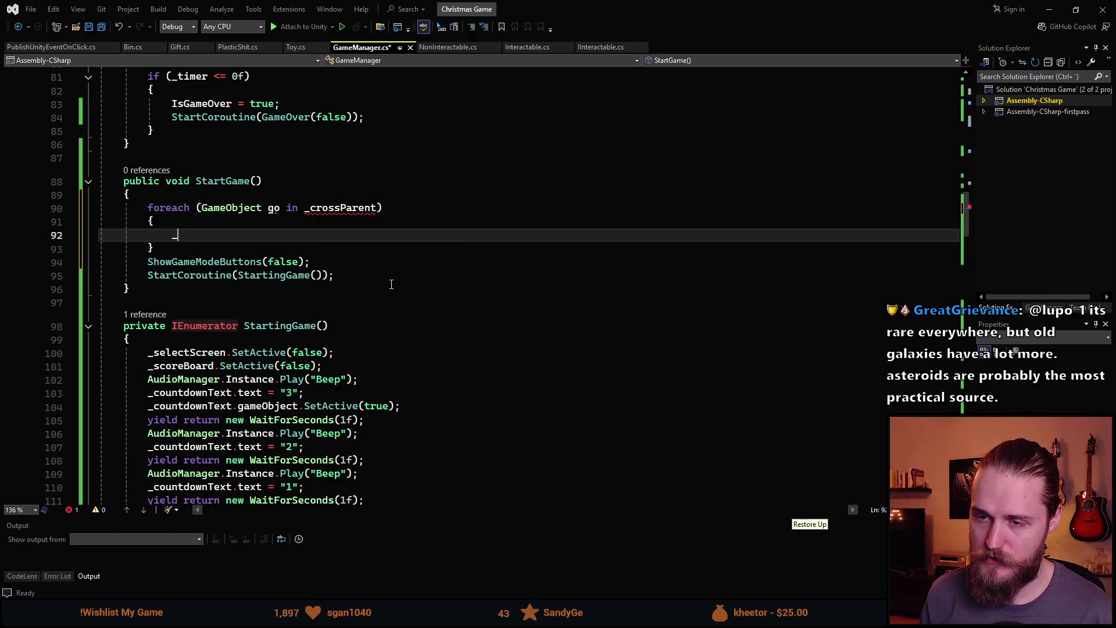
text(g)
key(BackSpace)
key(BackSpace)
text(go.)
key(Tab)
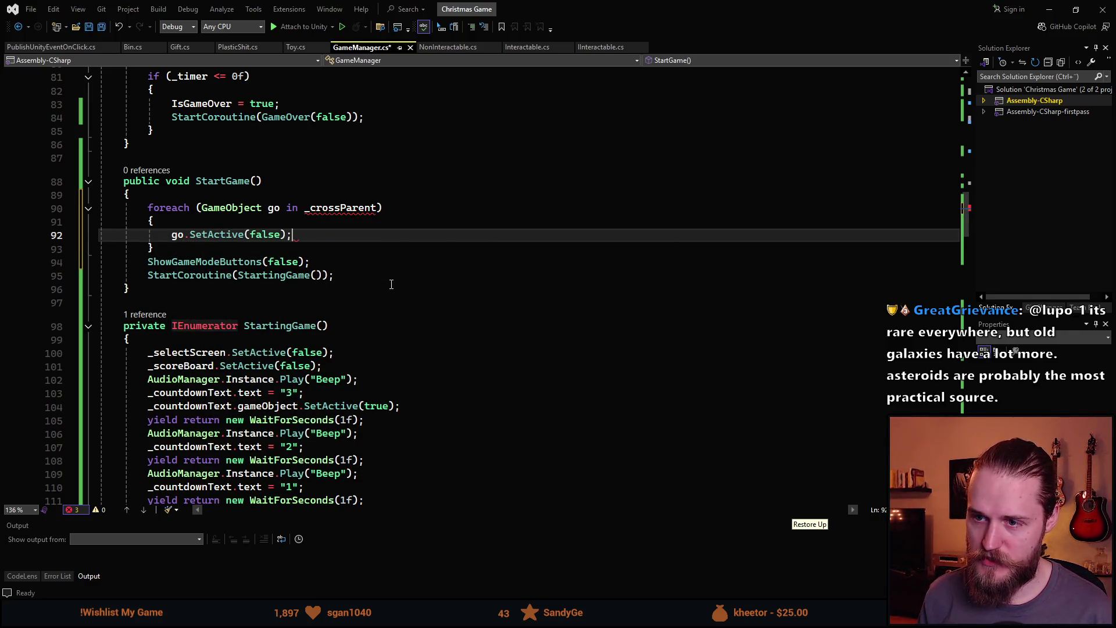
key(ctrl+s)
Make the loop iterate _crossParent.transform, save, and return to Unity.
click(342, 208)
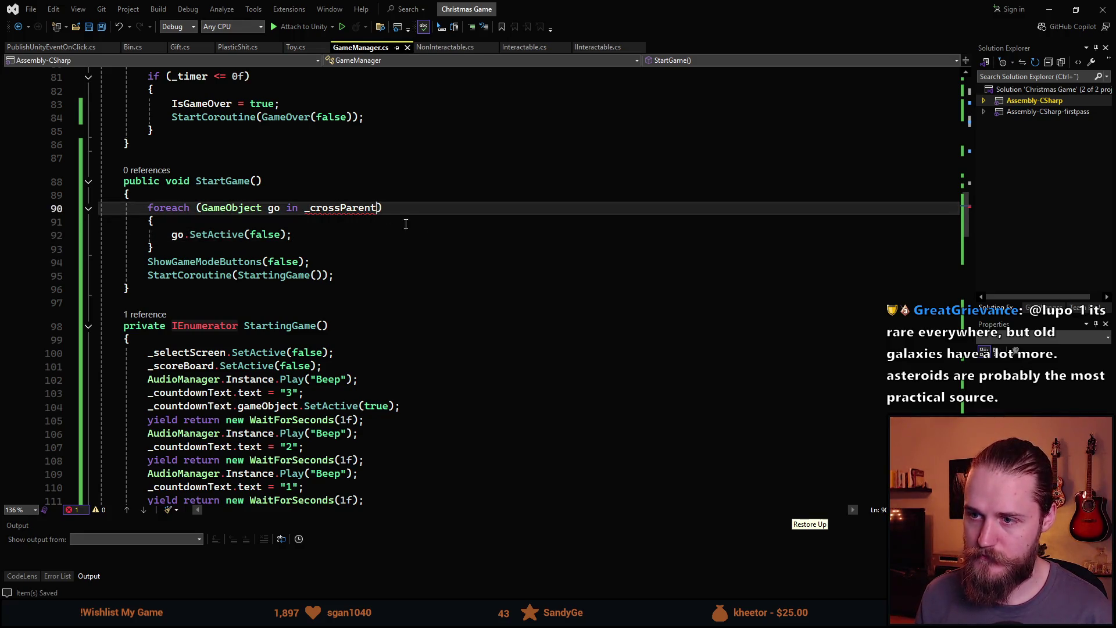
text(.tr)
key(Tab)
key(ctrl+s)
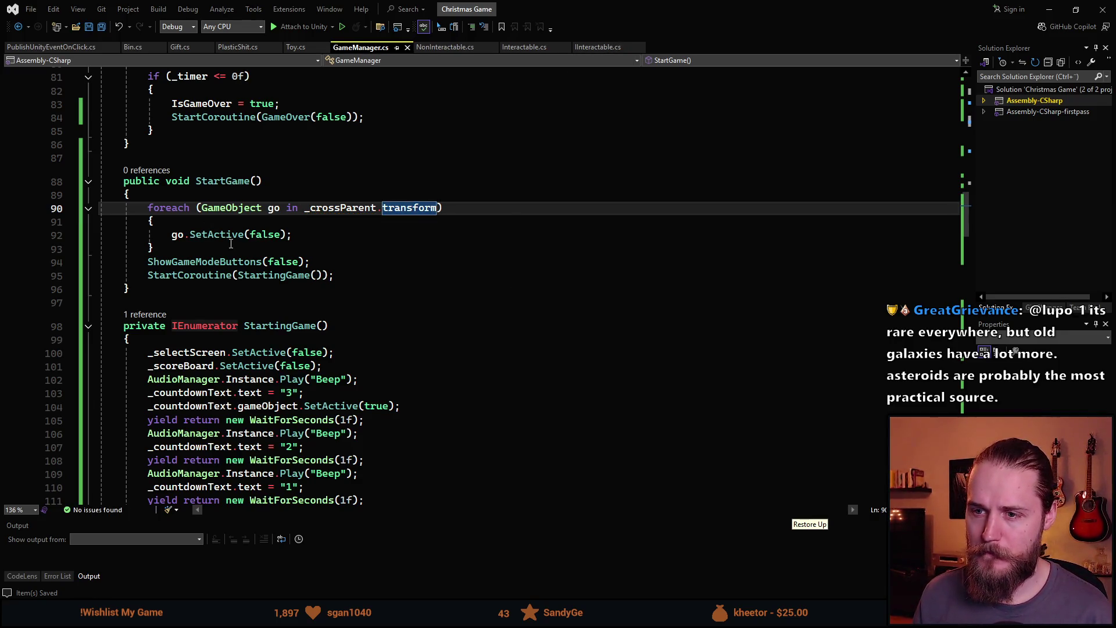
key(alt+Tab)
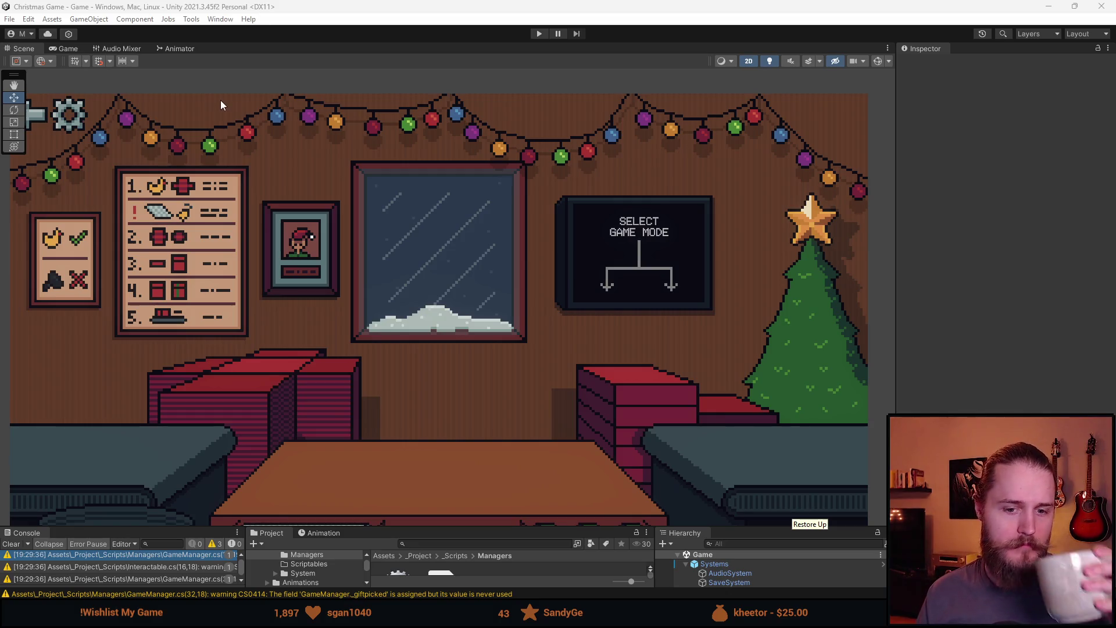
Enter Play mode, start a Normal round, and enlarge the Console to read the InvalidCastException.
click(540, 34)
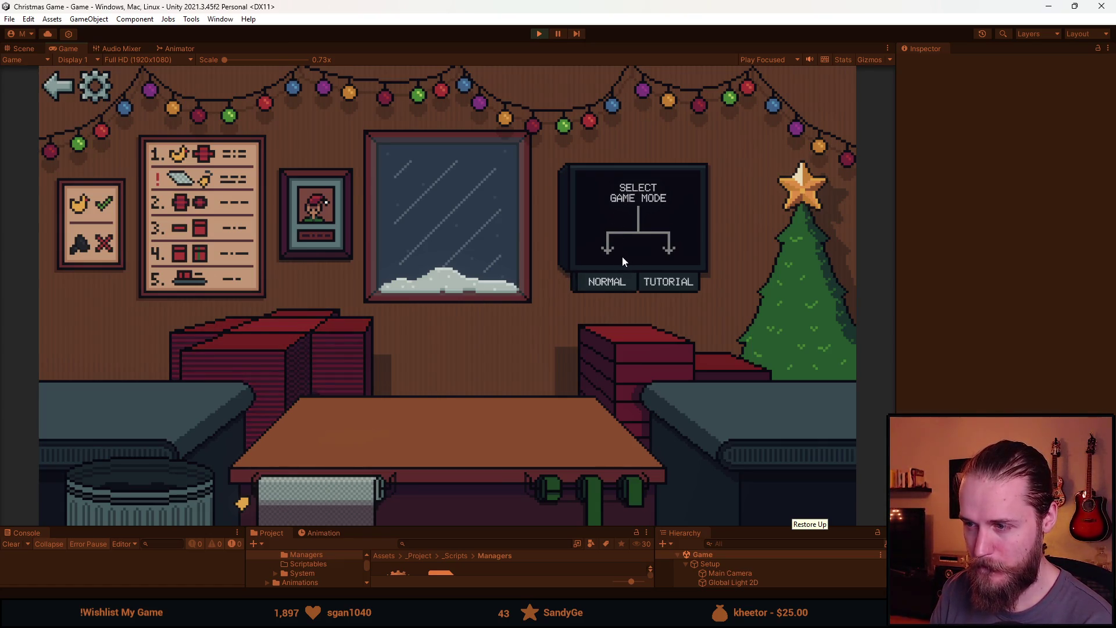
click(601, 291)
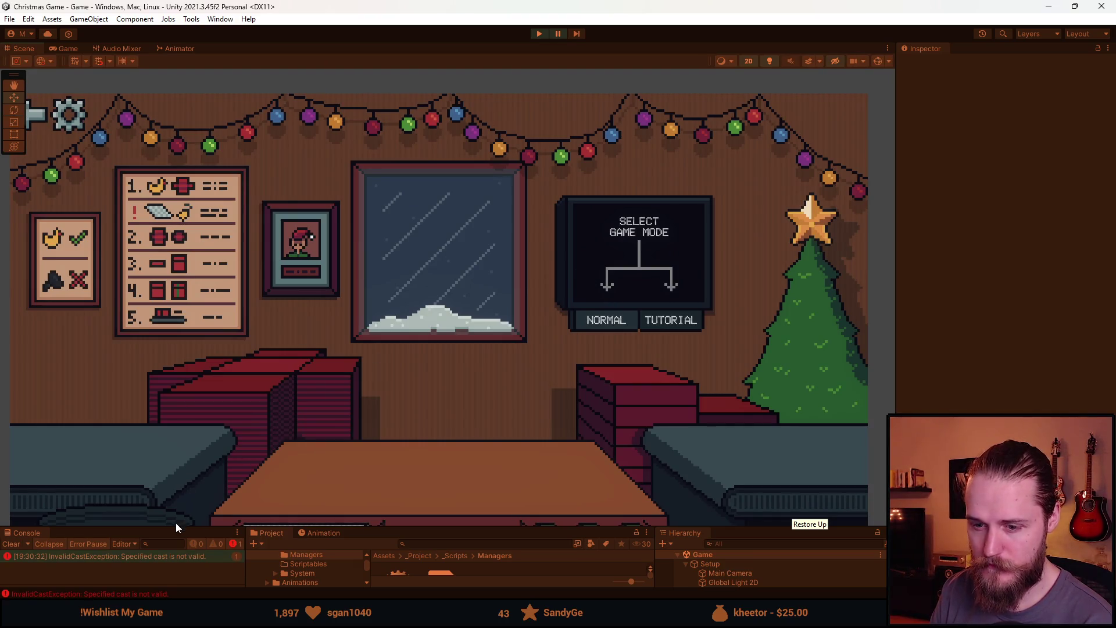
drag(123, 529, 137, 377)
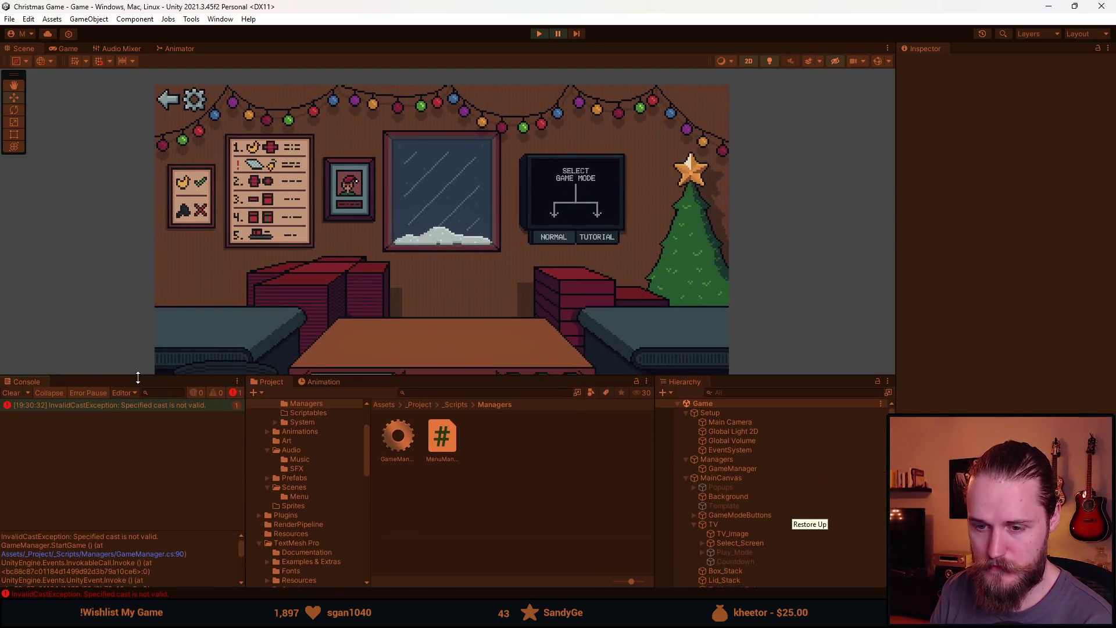
Stop Play mode and change the loop header to iterate Transform t.
click(539, 33)
key(alt+Tab)
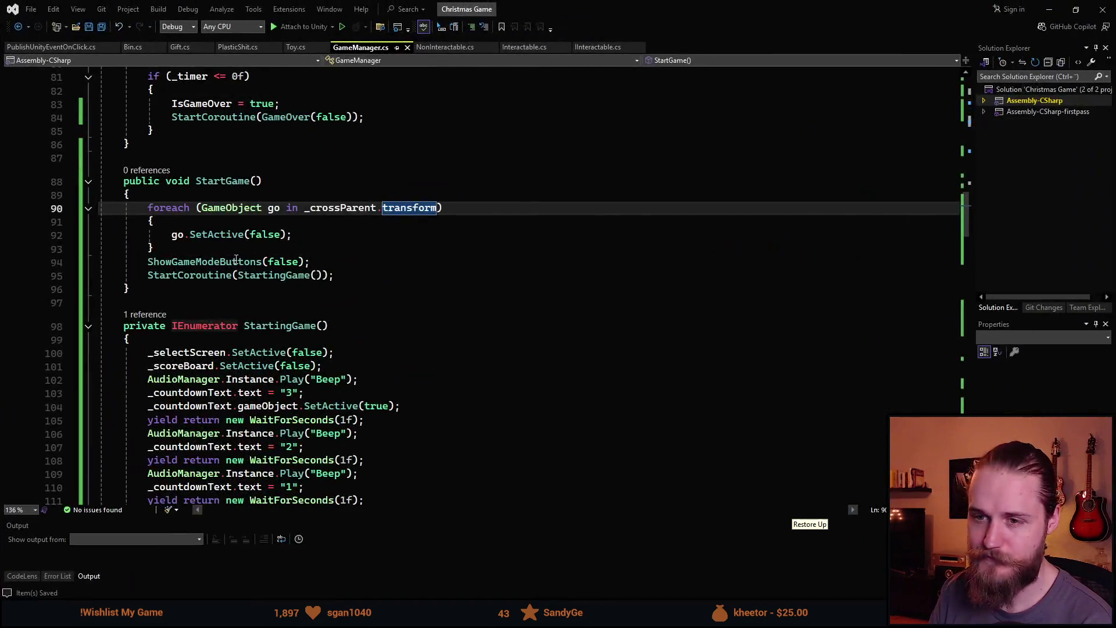
double_click(231, 208)
text(Trans)
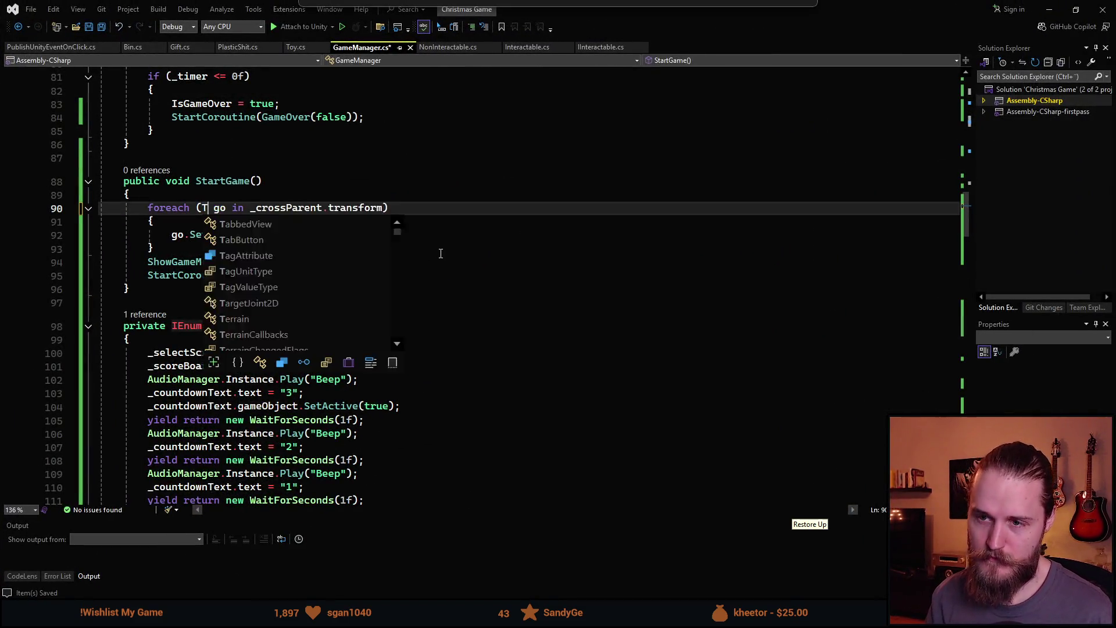
key(Tab)
key(ctrl+shift+Right)
text(t)
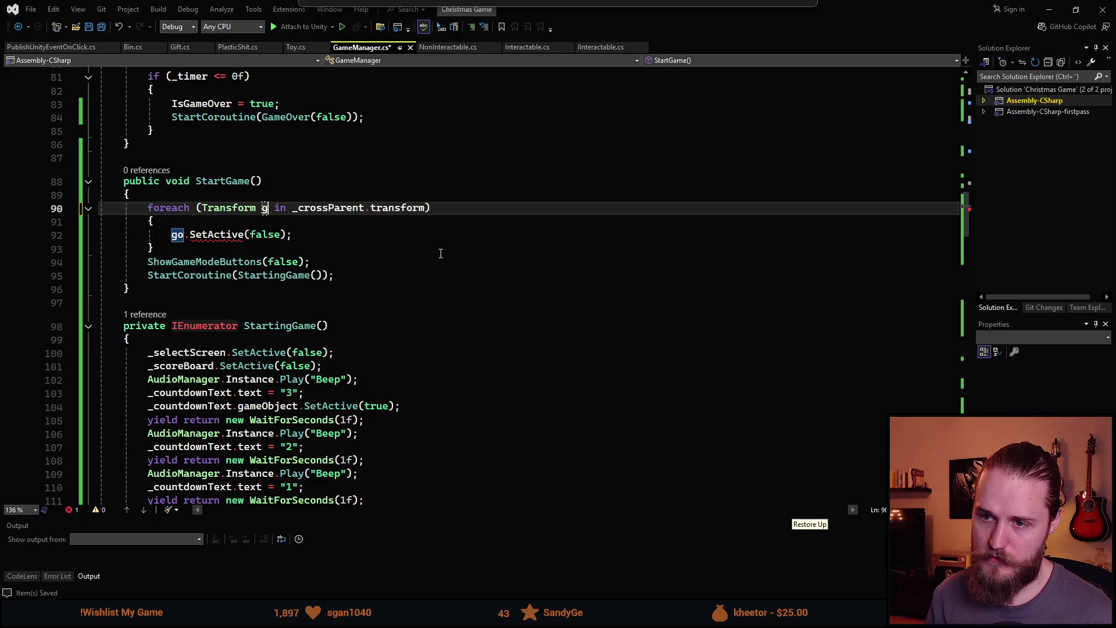
Change the loop body to t.gameObject.SetActive(false), save, and return to Unity.
key(Down)
key(Down)
key(ctrl+Left)
key(ctrl+Left)
key(Home)
key(ctrl+Delete)
text(t.ga)
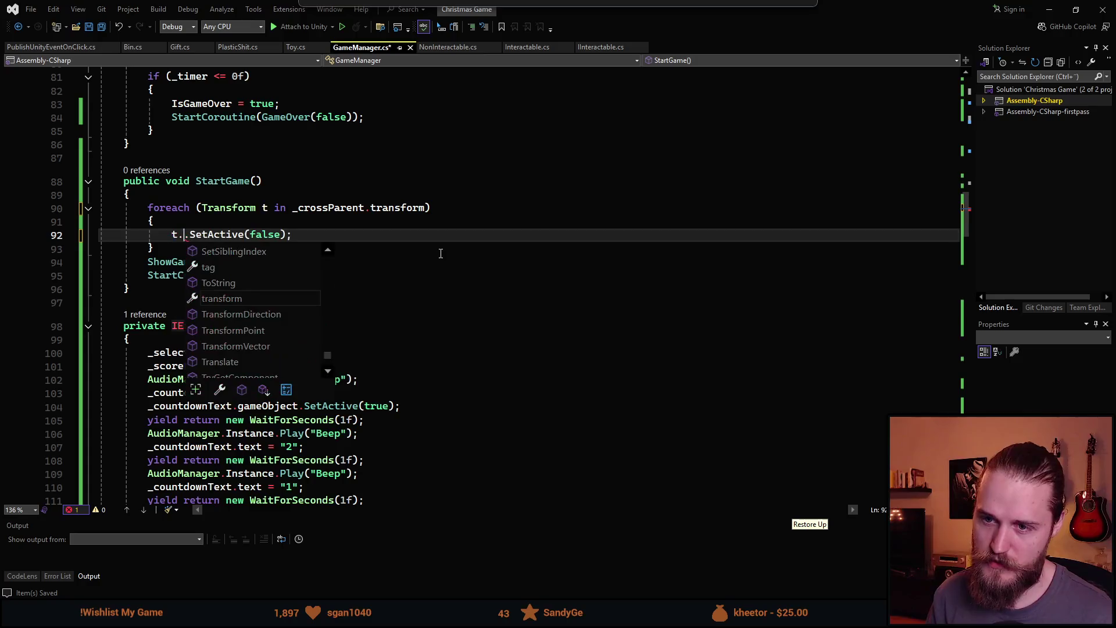
key(Tab)
key(ctrl+s)
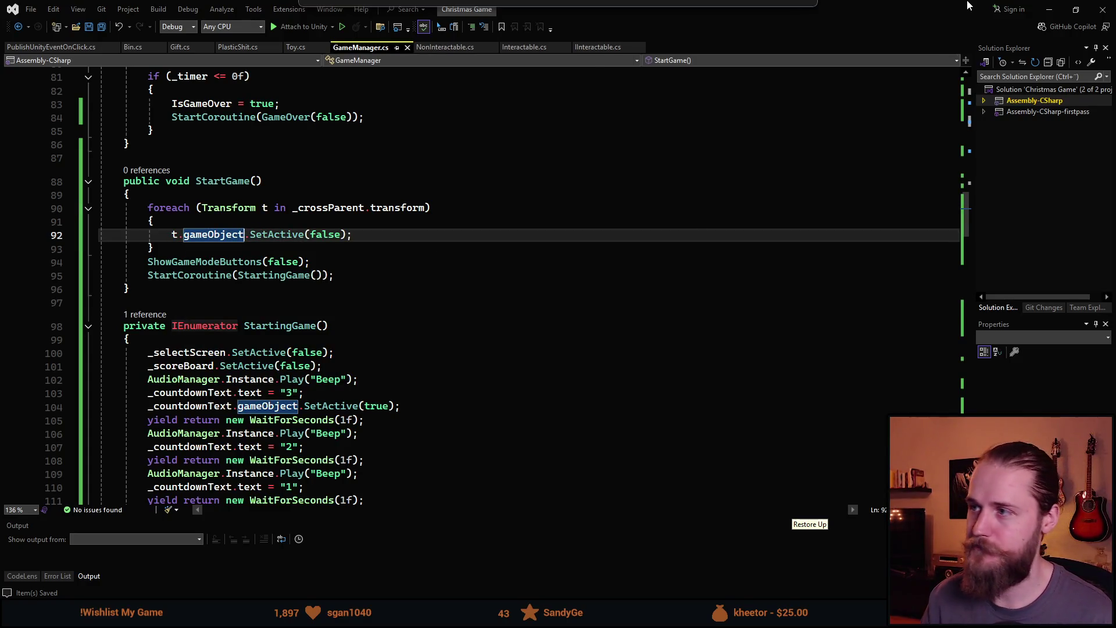
key(alt+Tab)
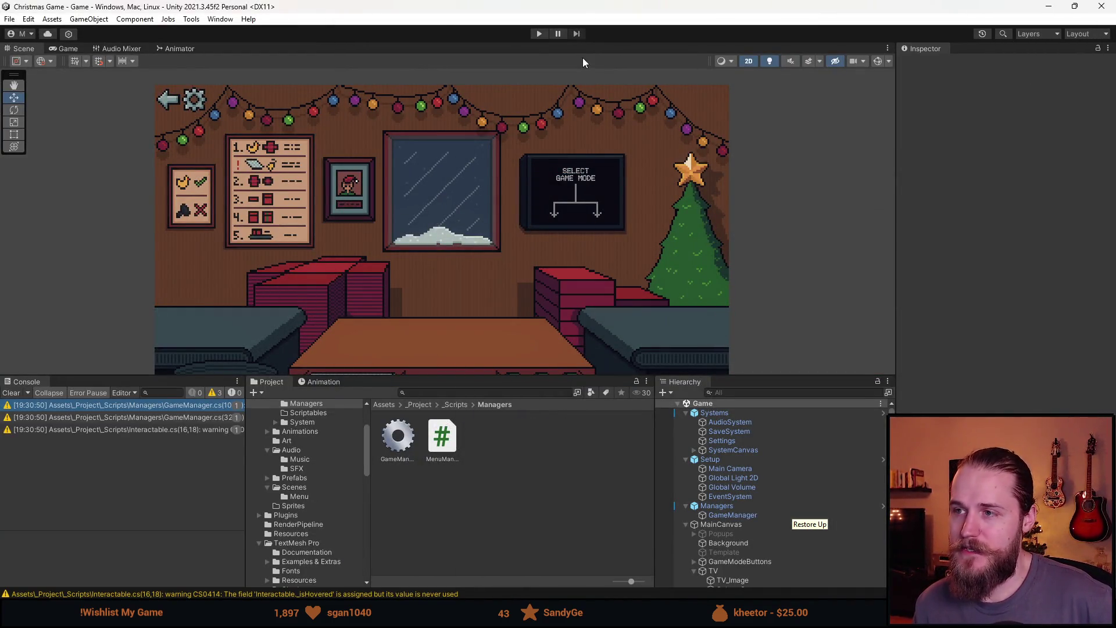
Start a Normal round in an enlarged Game view, then wrap the duck in a red box and ship it.
click(535, 35)
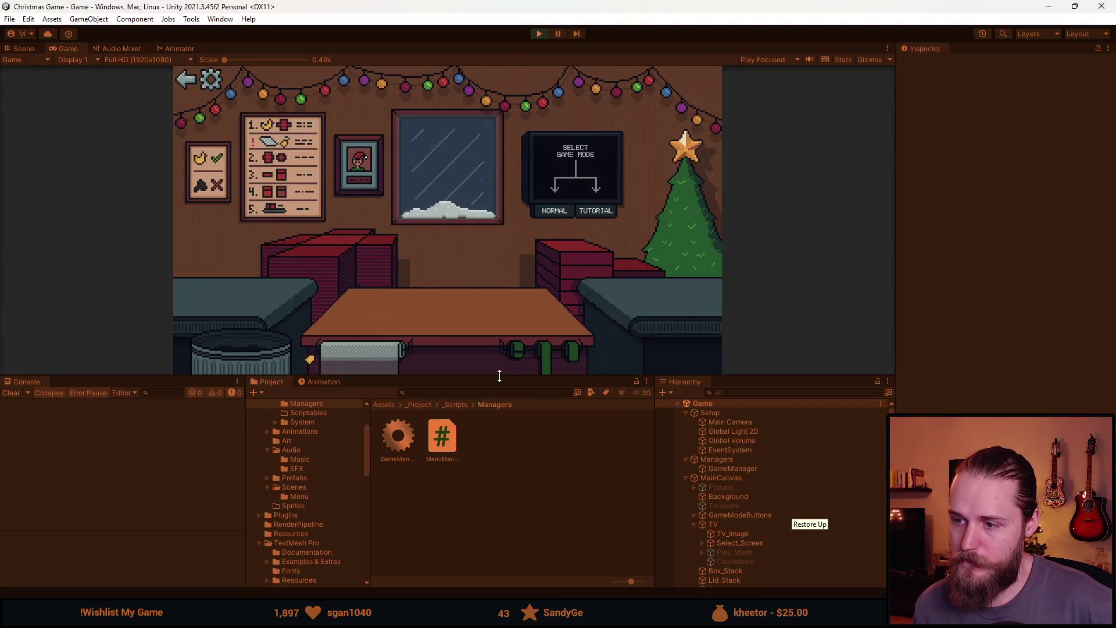
drag(500, 376, 499, 530)
click(619, 285)
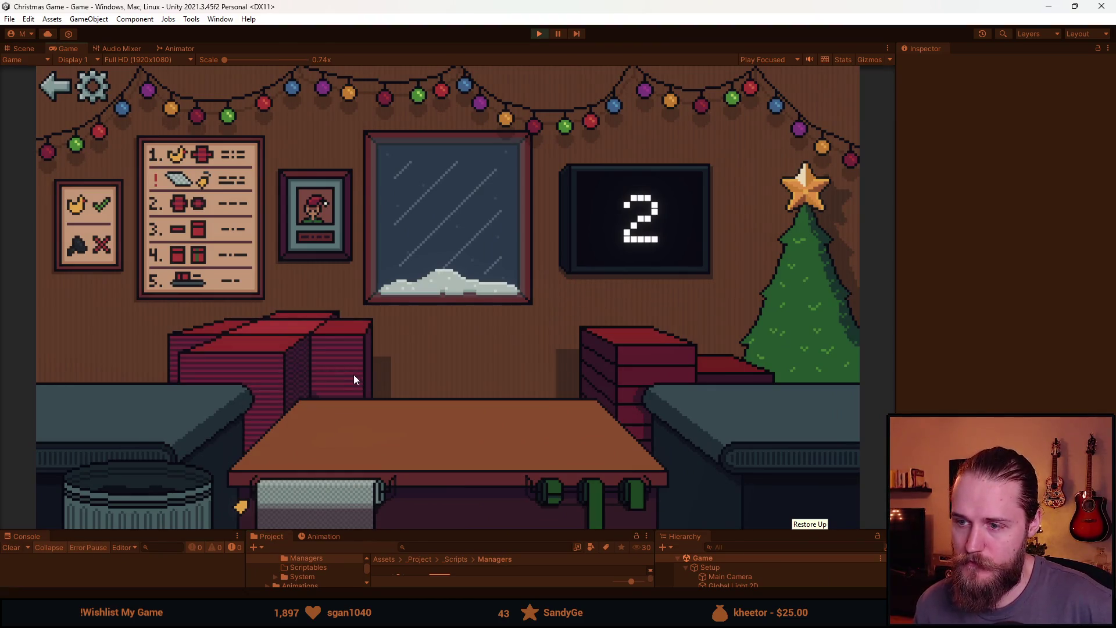
click(125, 420)
click(447, 418)
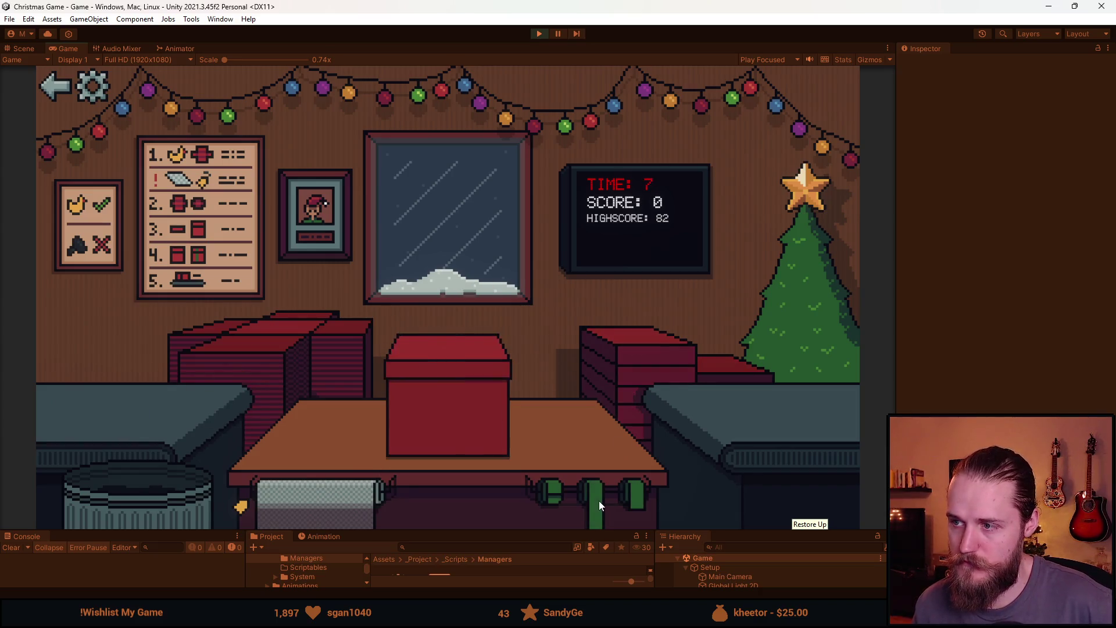
click(458, 432)
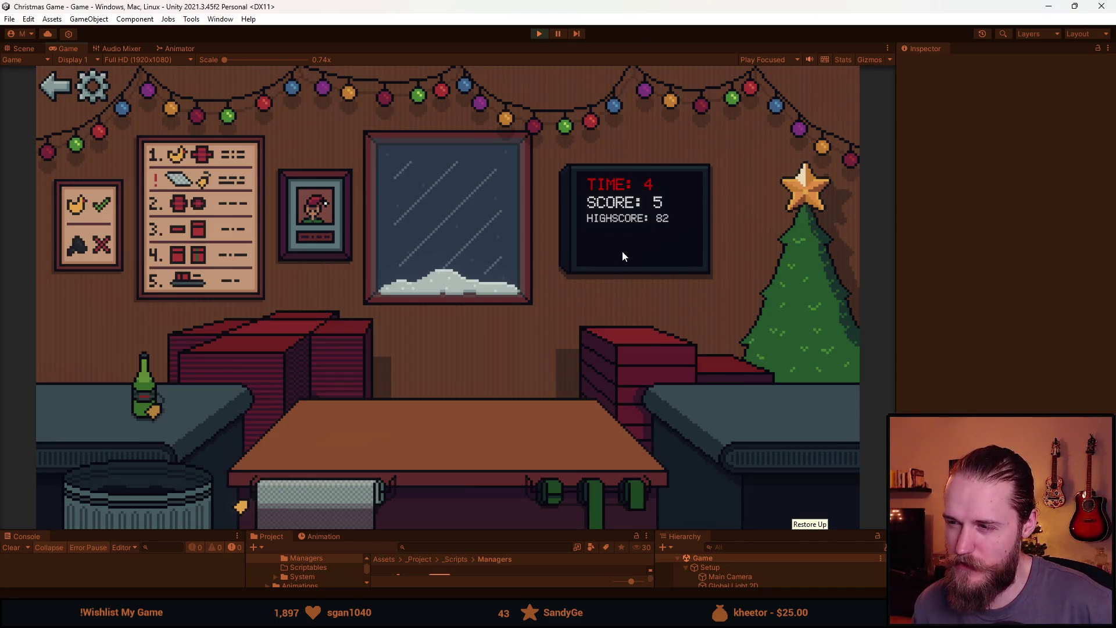
Bin items until three strikes, restart to confirm the crosses clear, then stop Play mode.
click(151, 510)
click(316, 423)
click(146, 494)
click(124, 496)
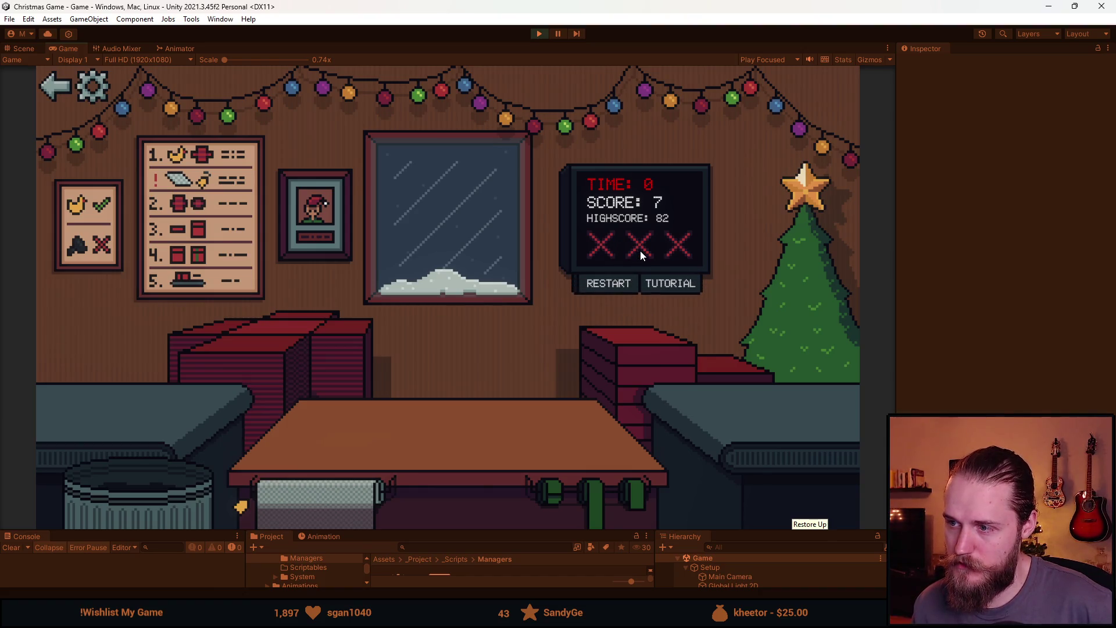
click(603, 285)
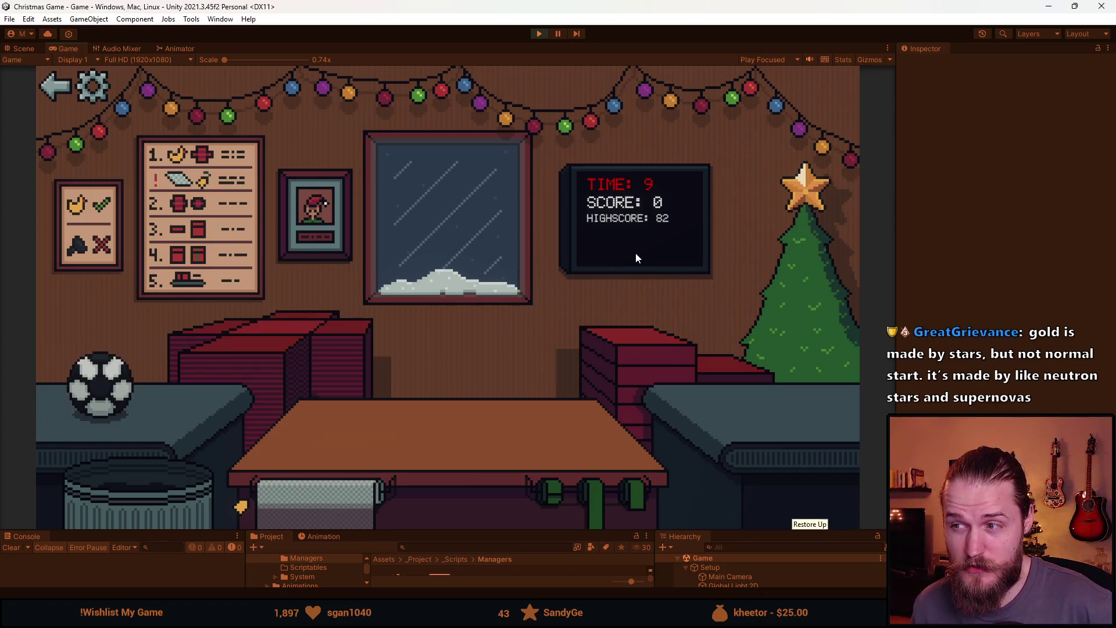
drag(121, 410, 291, 406)
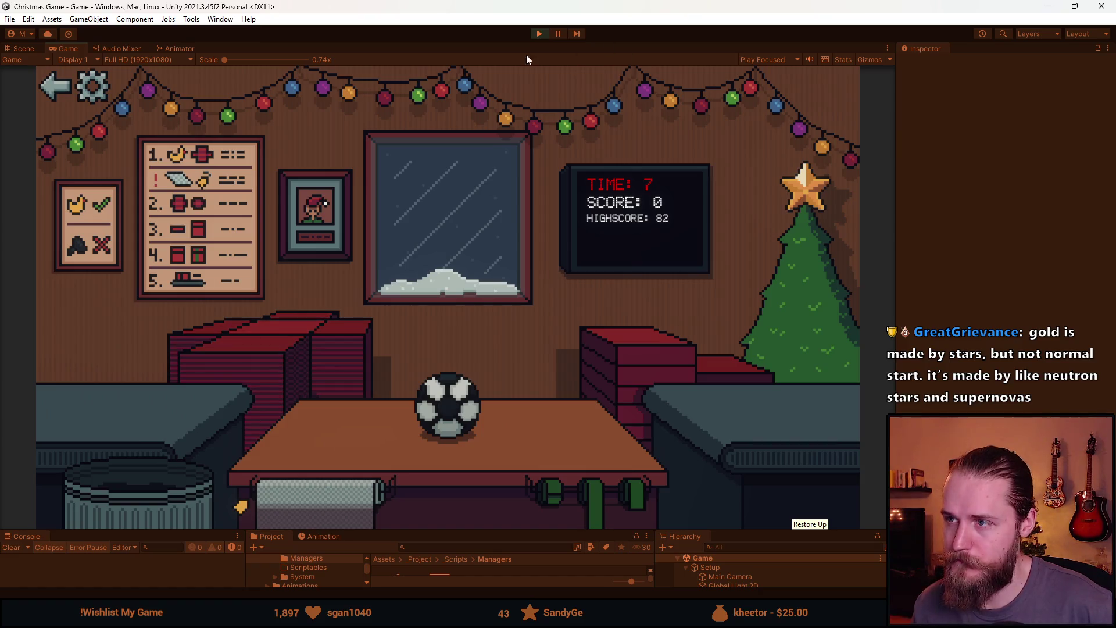
click(539, 34)
drag(528, 528, 527, 349)
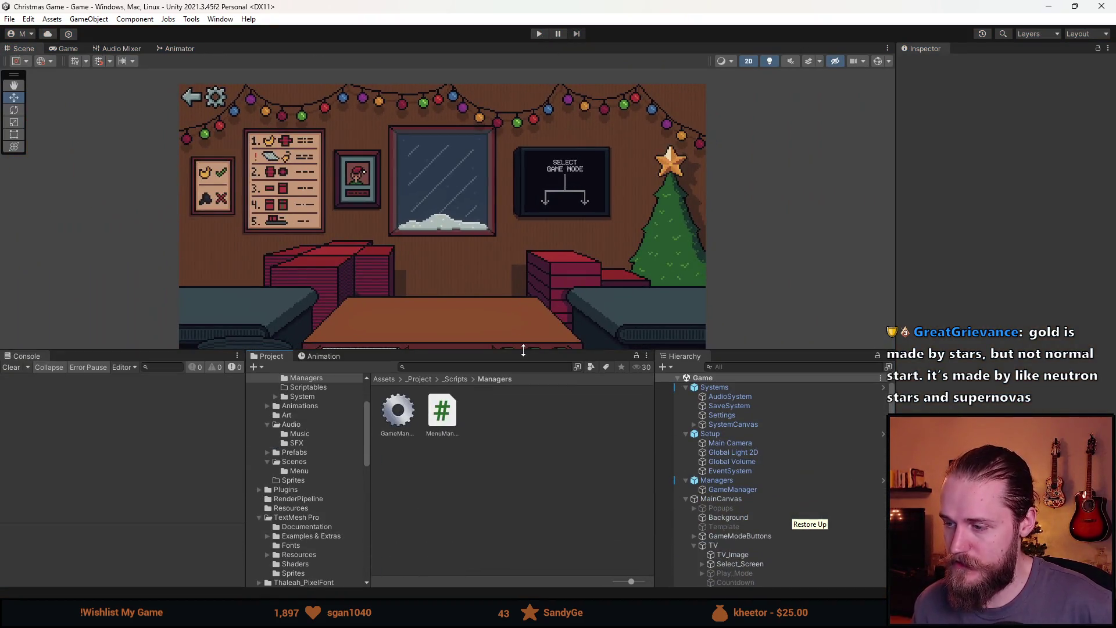
Move the three duplicated crosses out of the Crosses group to sit directly under Play_Mode.
scroll(753, 500, down, 3)
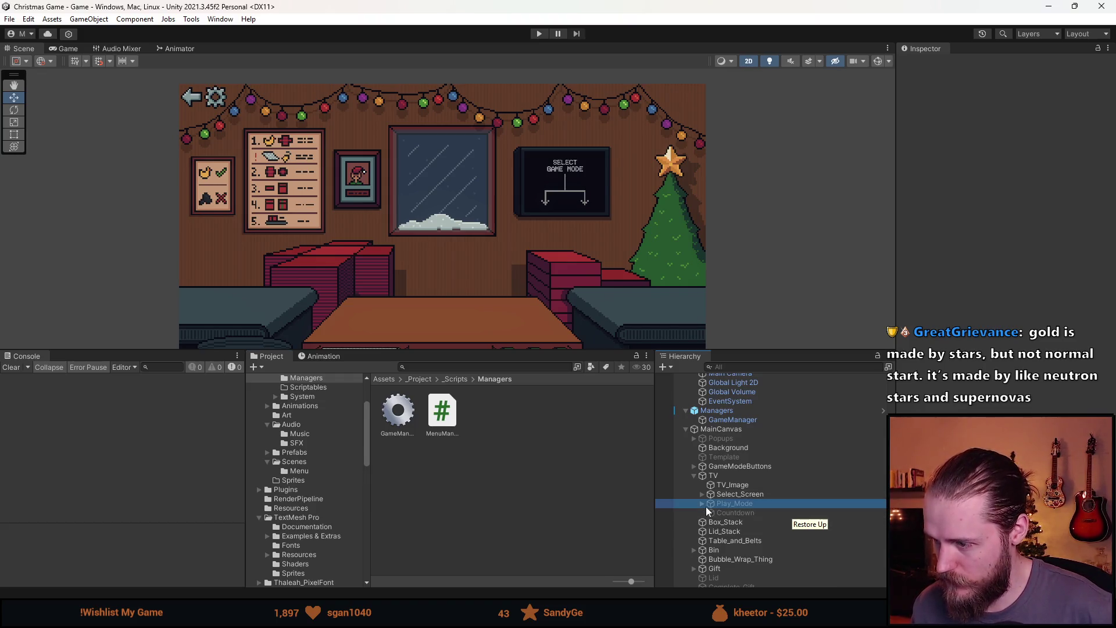
click(733, 503)
click(702, 503)
scroll(715, 512, down, 2)
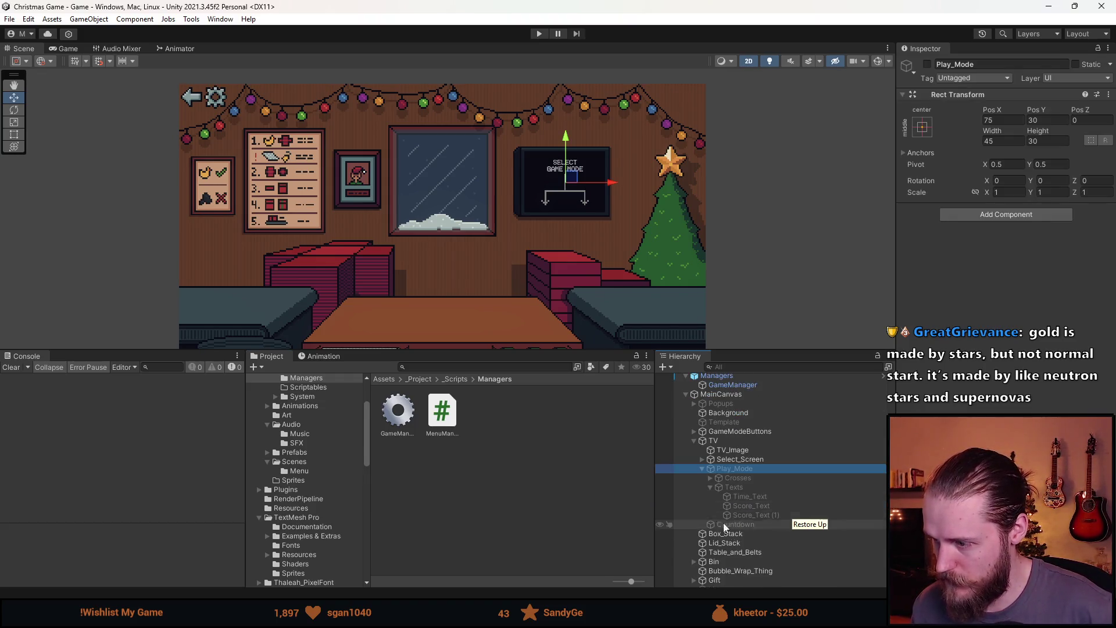
click(710, 478)
click(767, 534)
shift+click(765, 513)
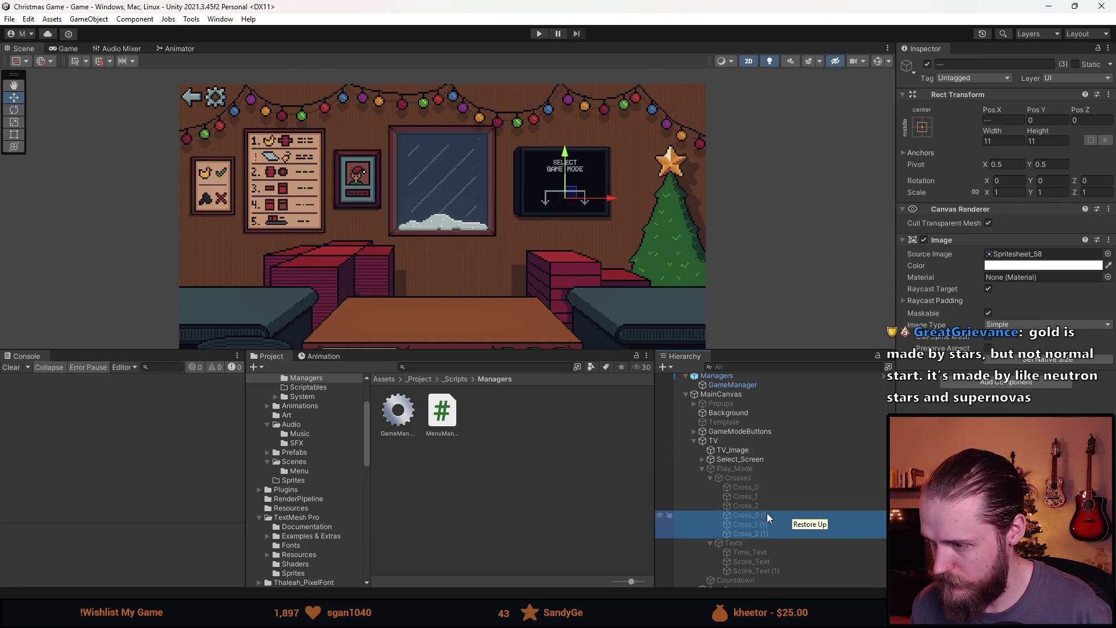
mouse_move(760, 517)
mouse_down()
mouse_move(730, 490)
mouse_move(732, 473)
mouse_up()
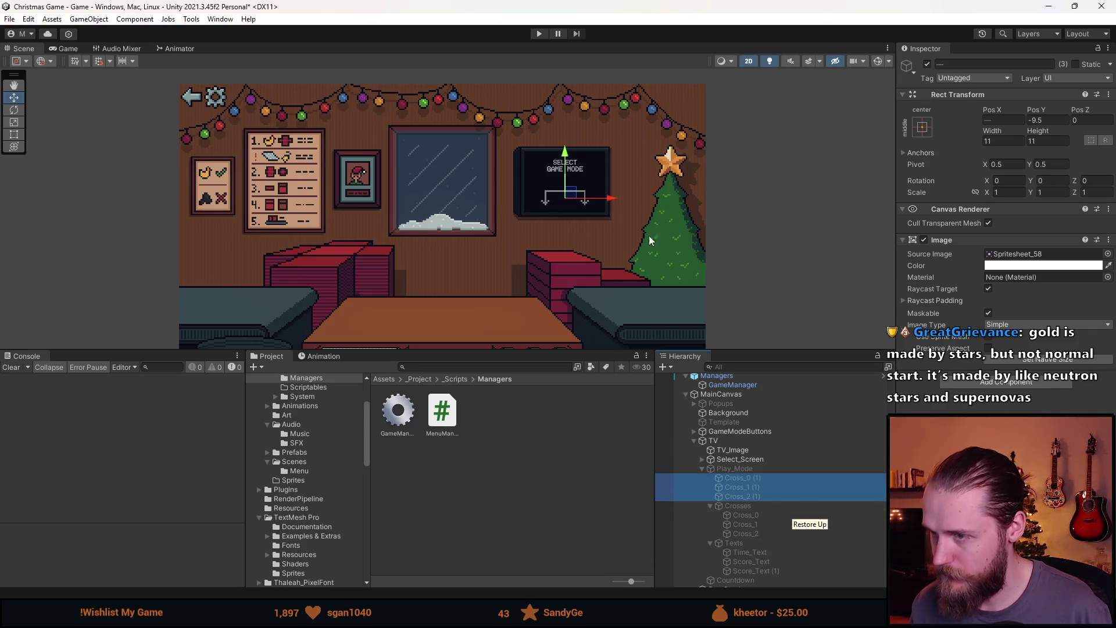
click(747, 505)
click(749, 523)
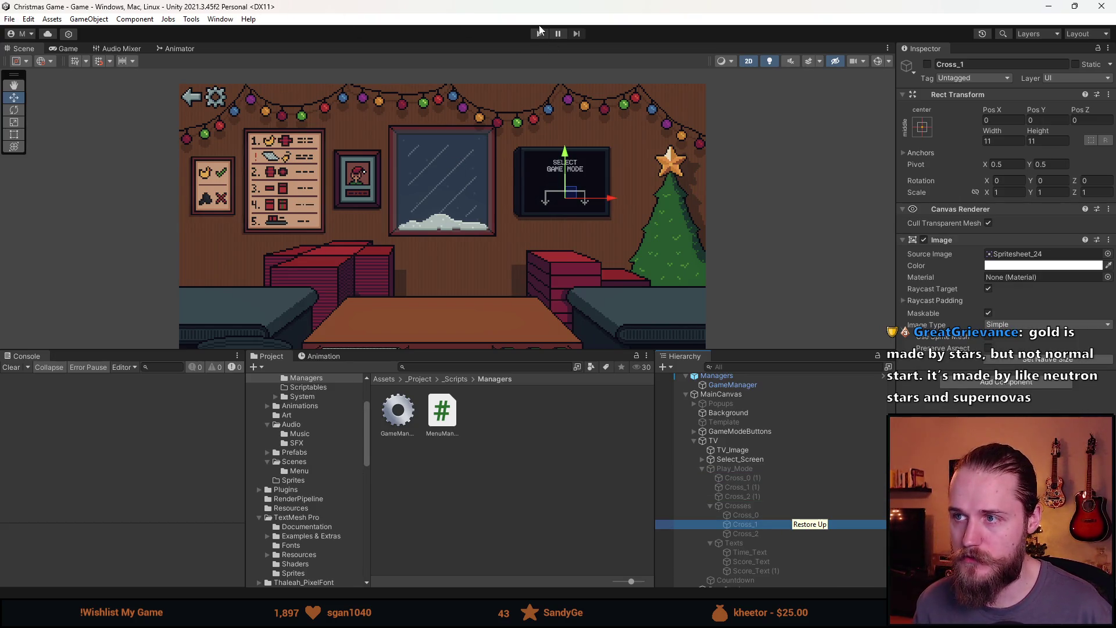
Play a Normal round in an enlarged Game view until game over at score 12.
click(540, 33)
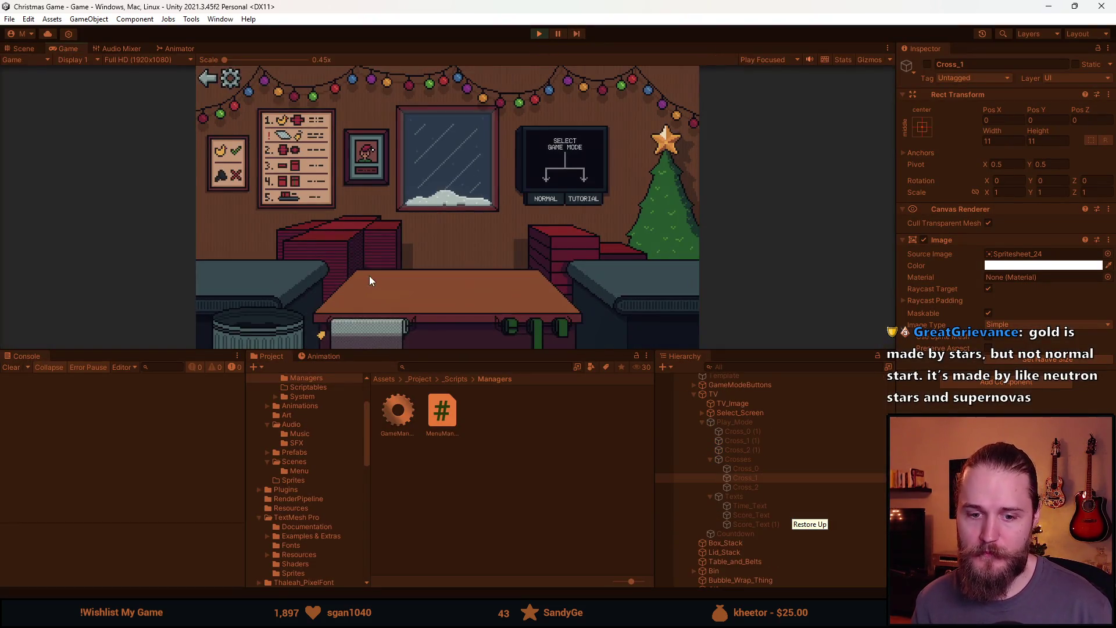
drag(503, 347, 502, 529)
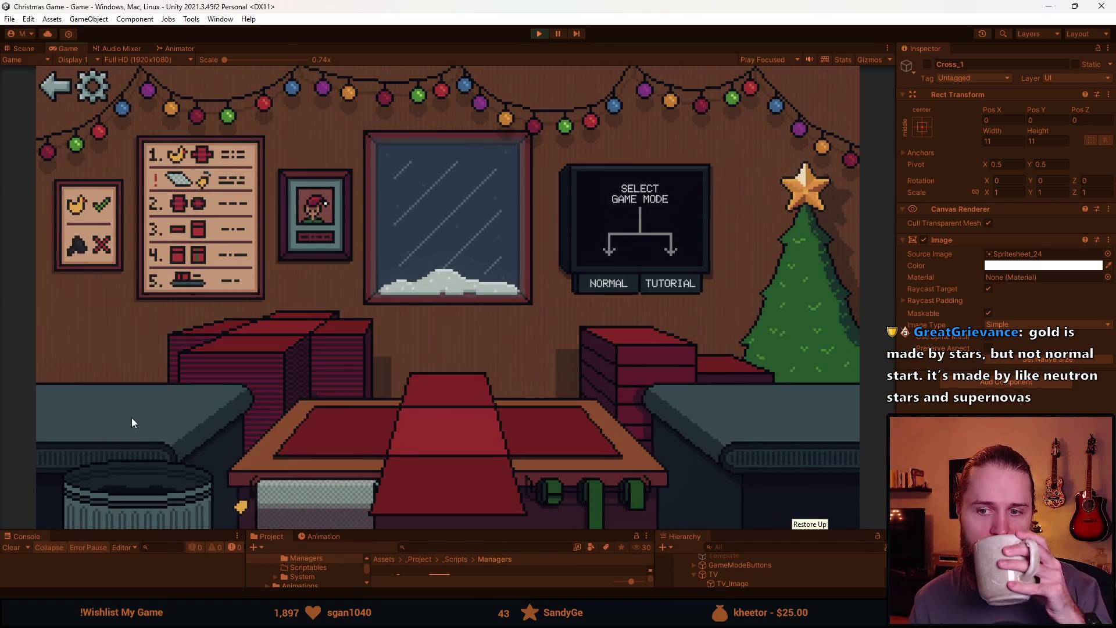
click(669, 284)
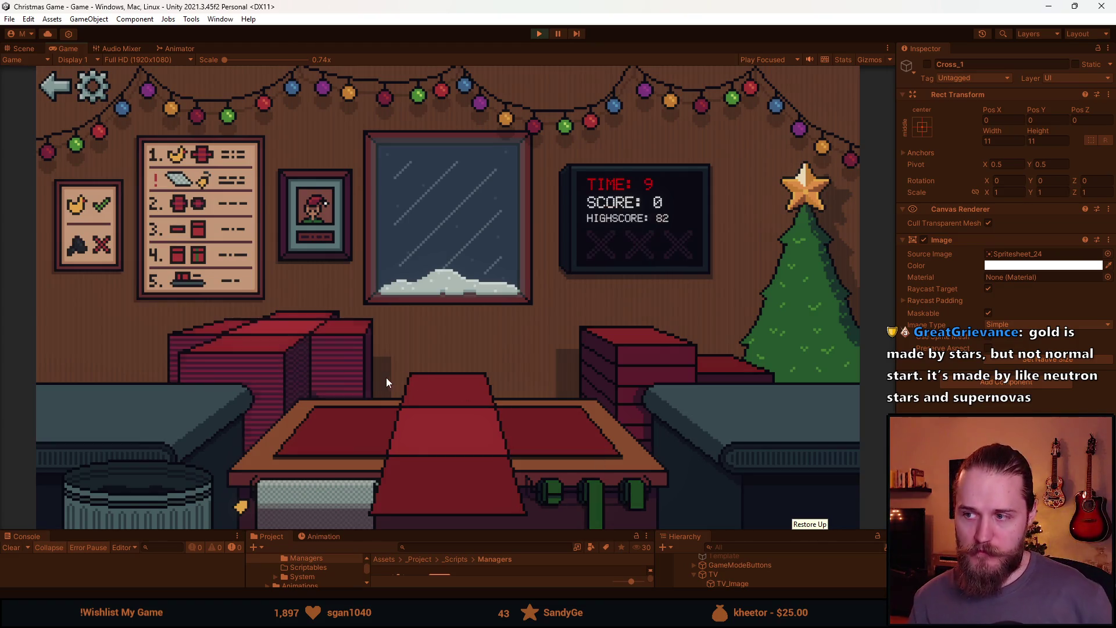
drag(105, 400, 339, 443)
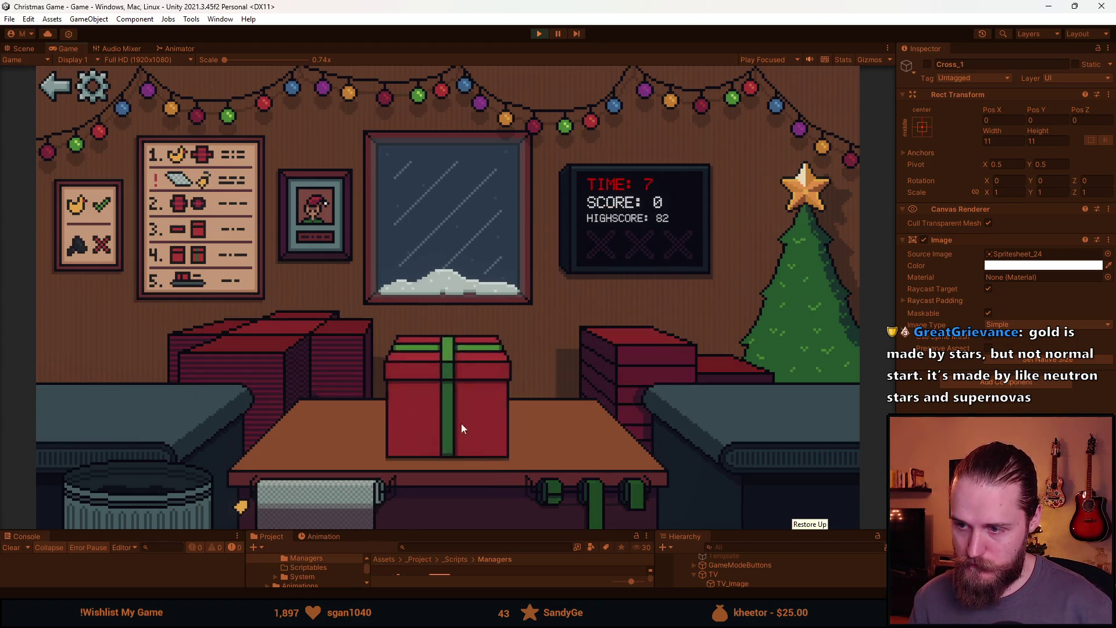
drag(116, 404, 354, 438)
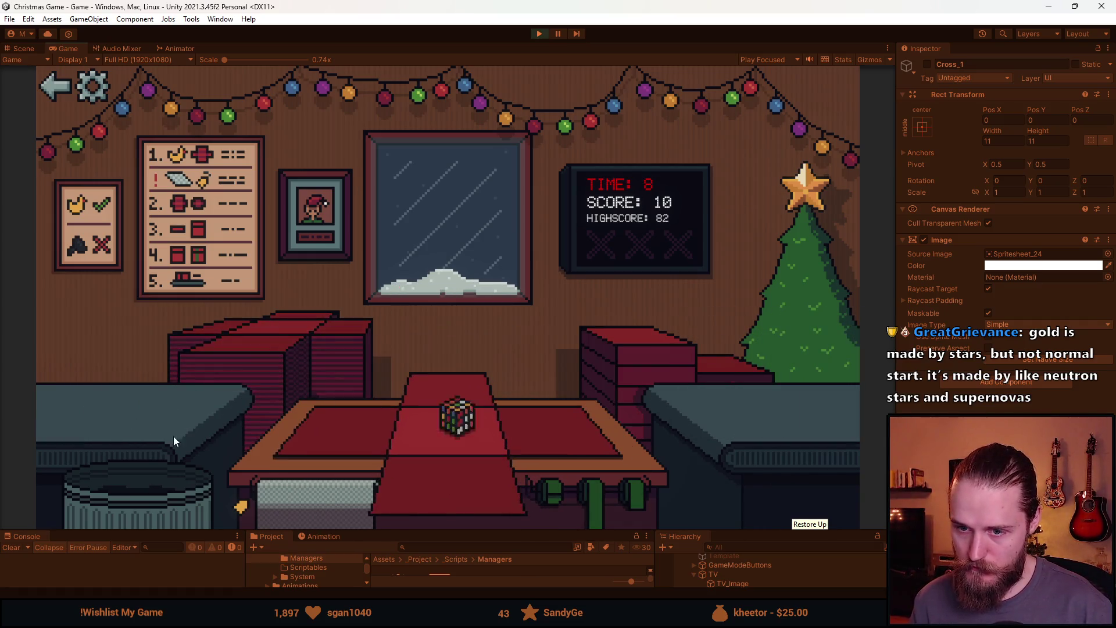
drag(436, 411, 151, 489)
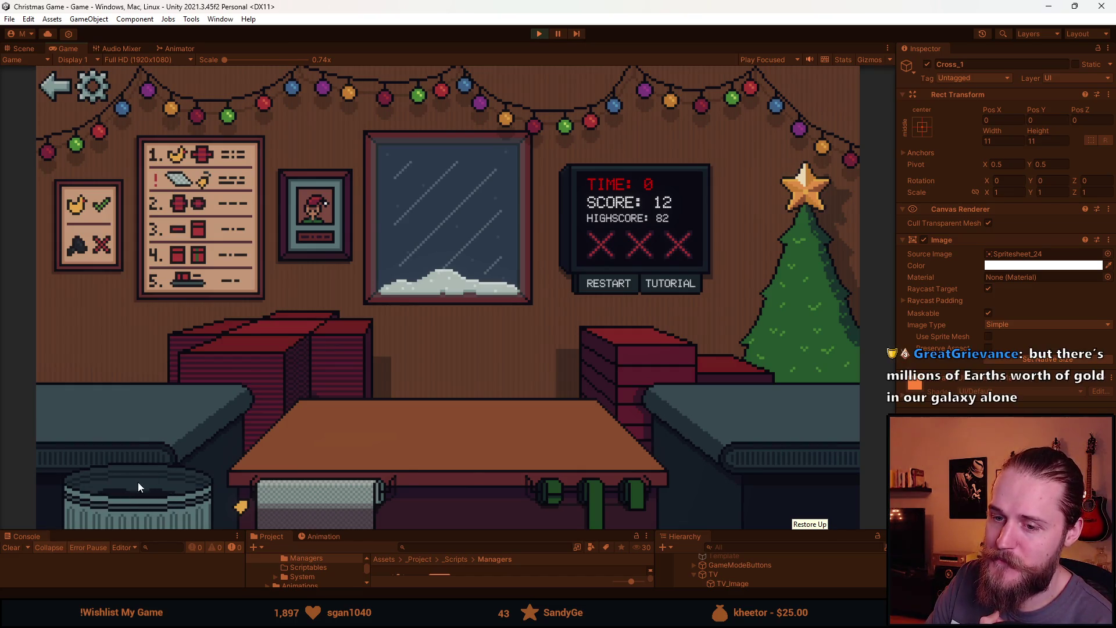
key(alt+Tab)
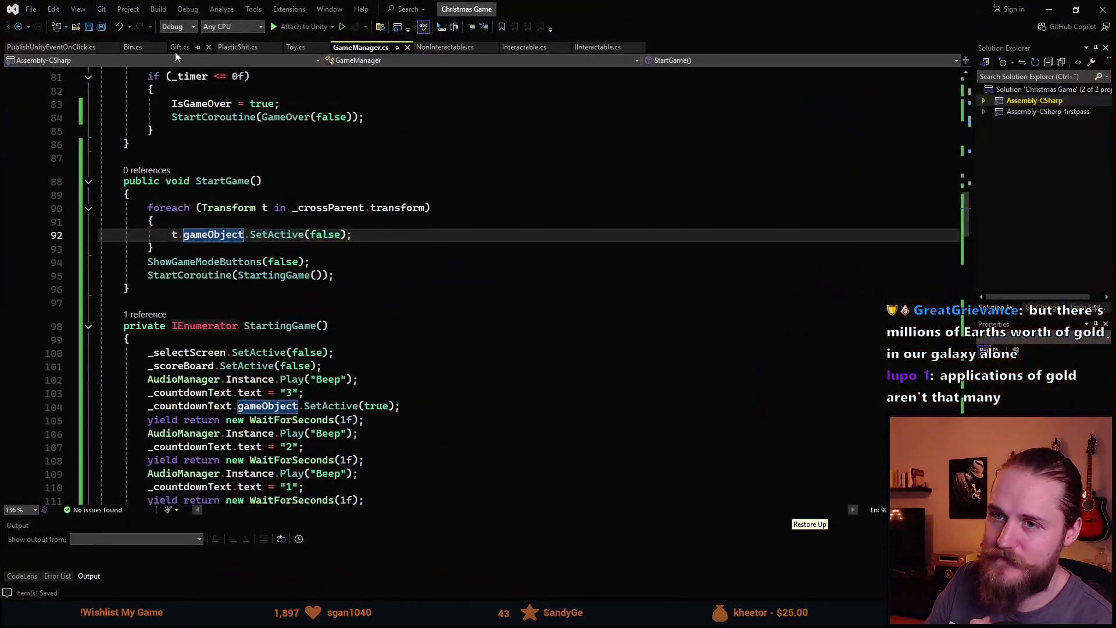
click(180, 47)
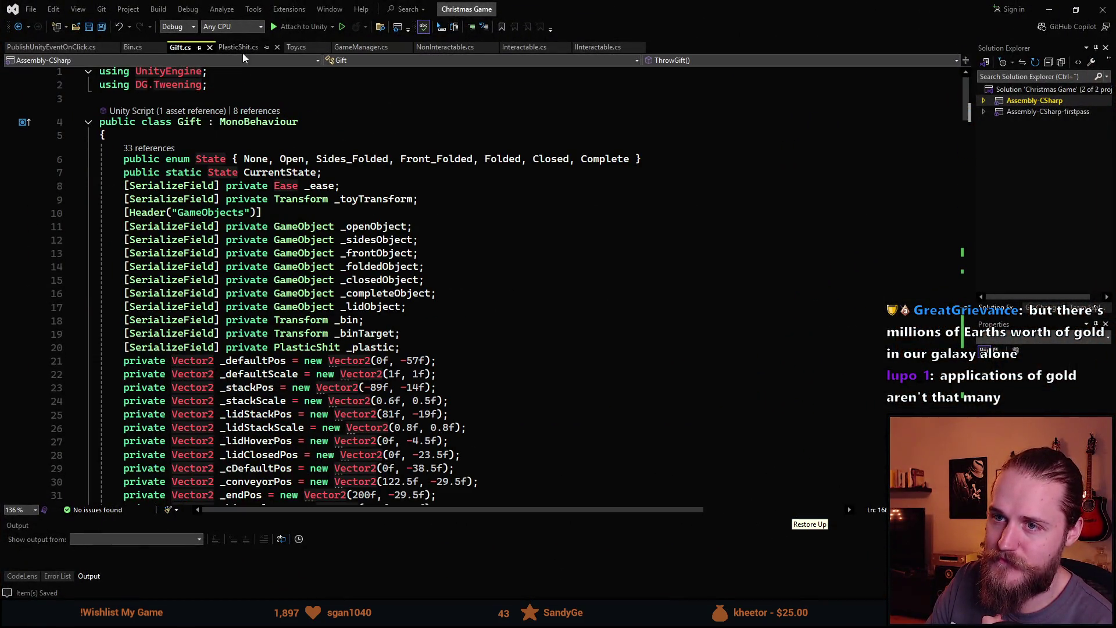
click(360, 47)
scroll(325, 287, down, 2)
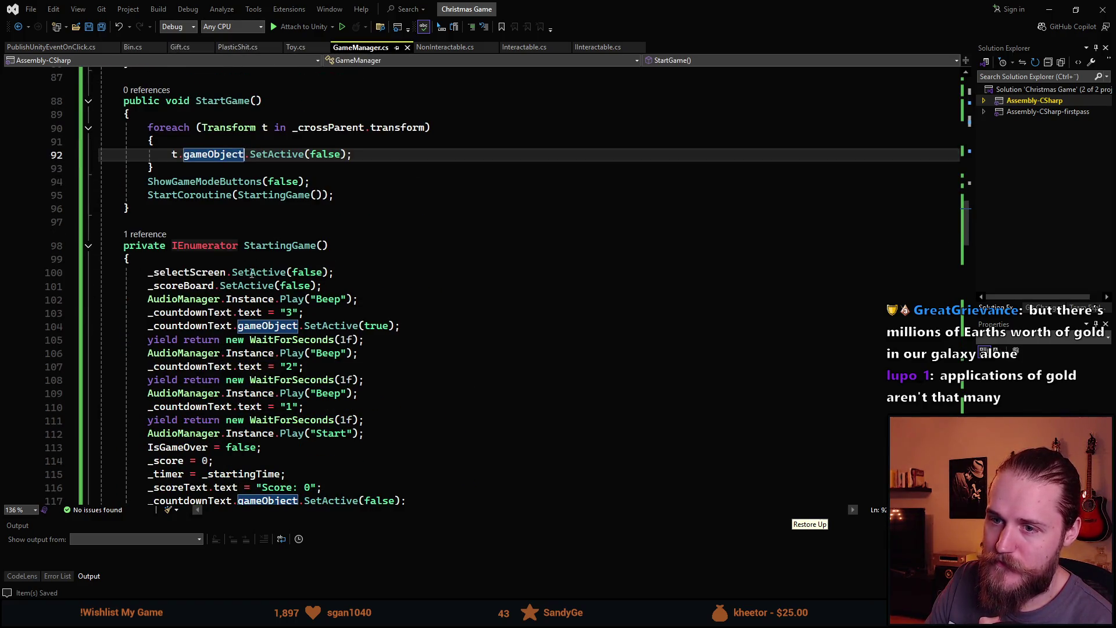
scroll(255, 264, down, 20)
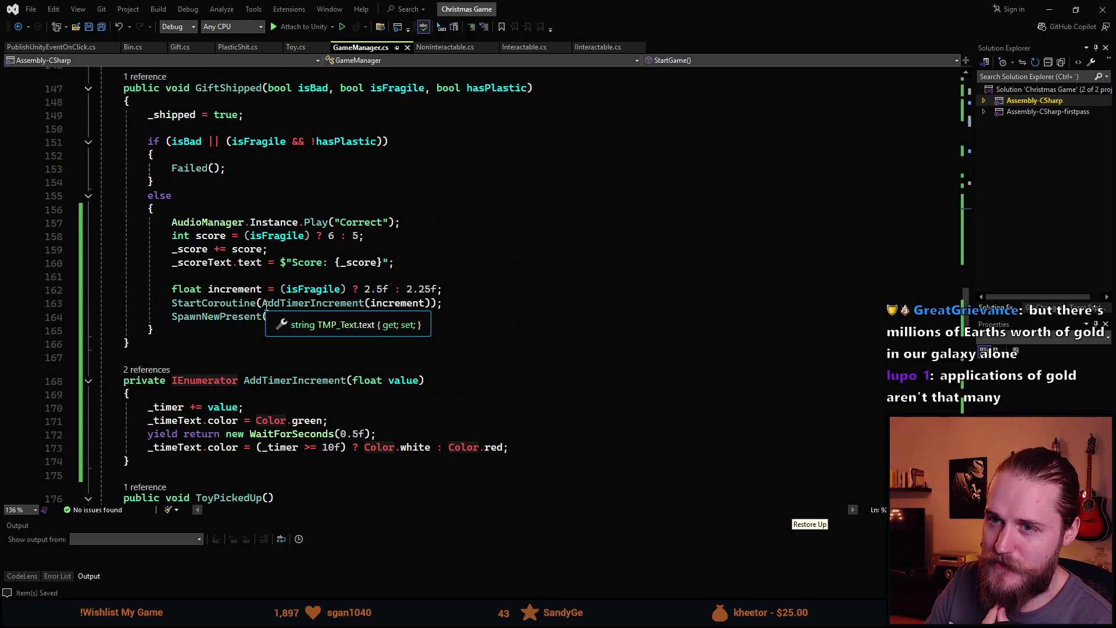
scroll(266, 308, down, 10)
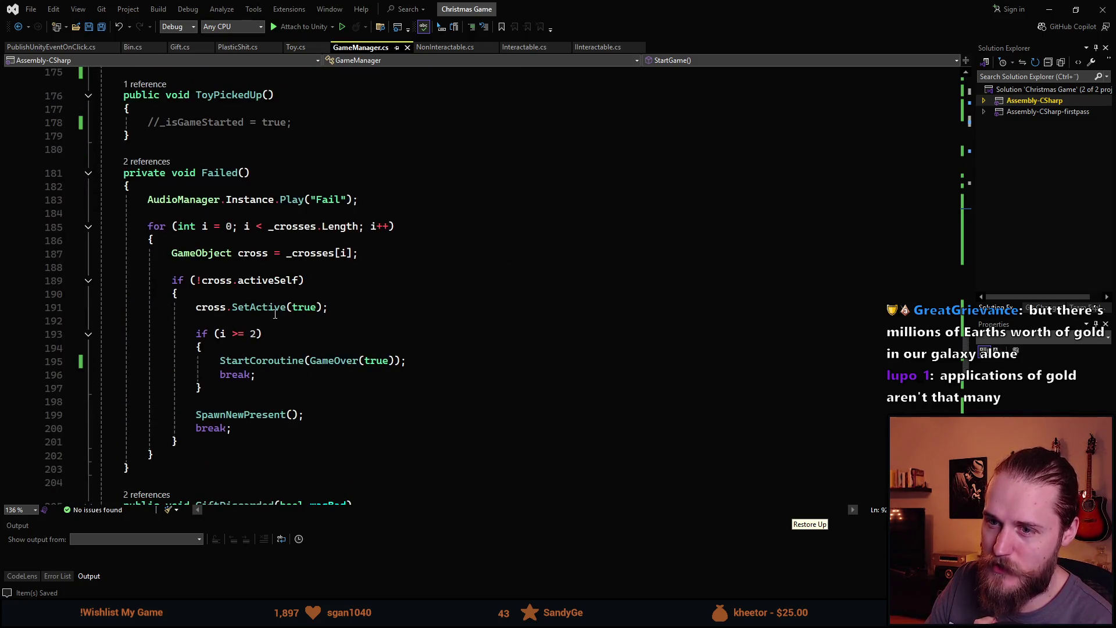
scroll(275, 314, down, 12)
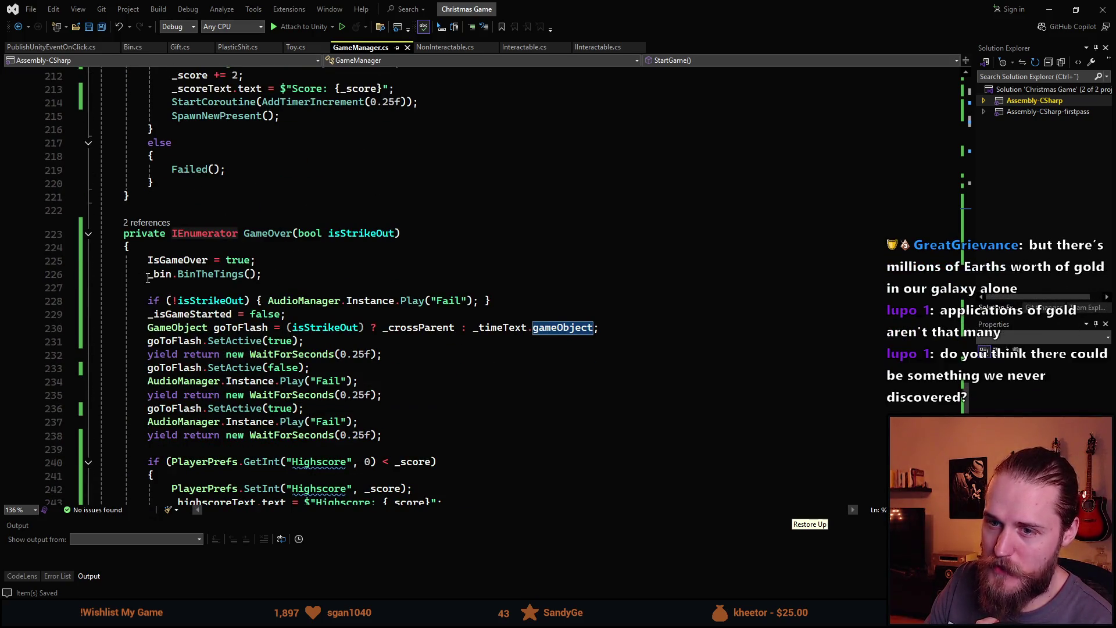
click(217, 274)
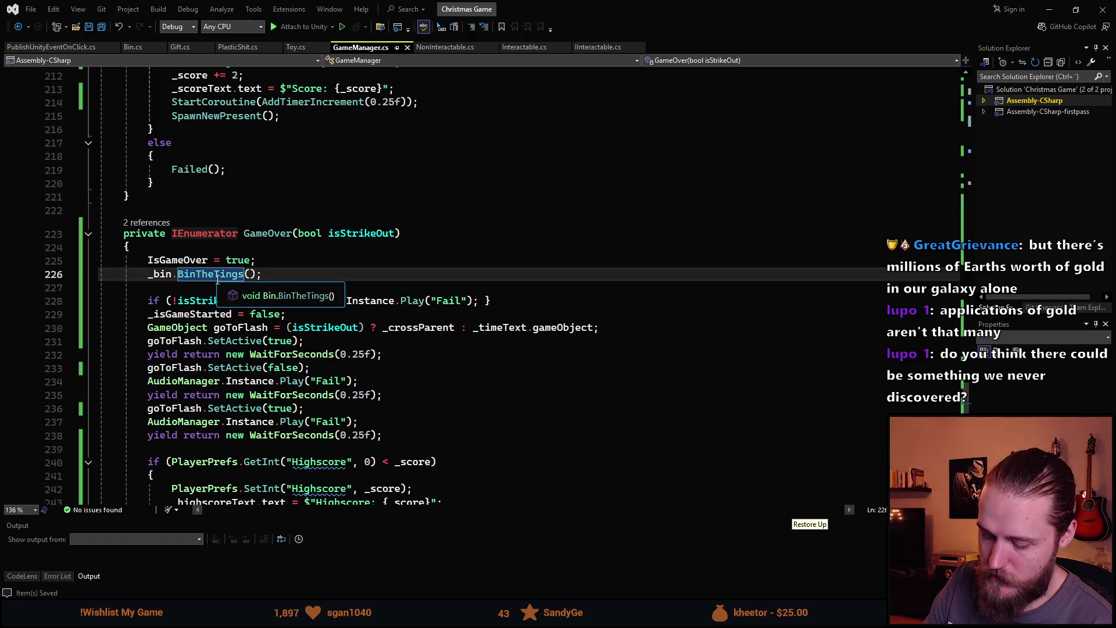
ctrl+click(217, 274)
key(ctrl+minus)
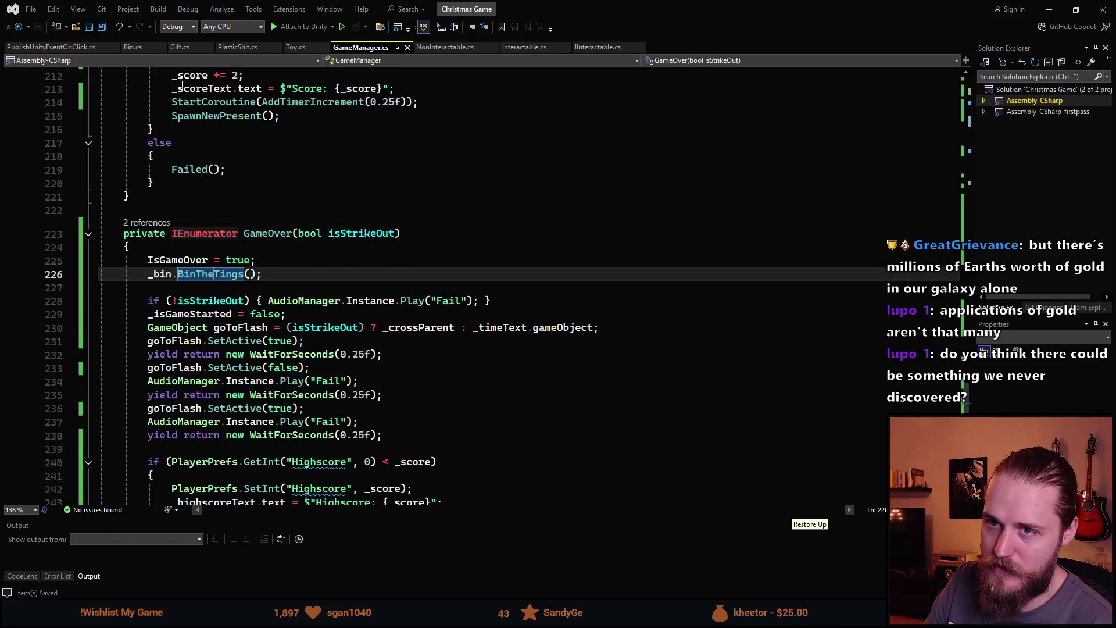
click(181, 48)
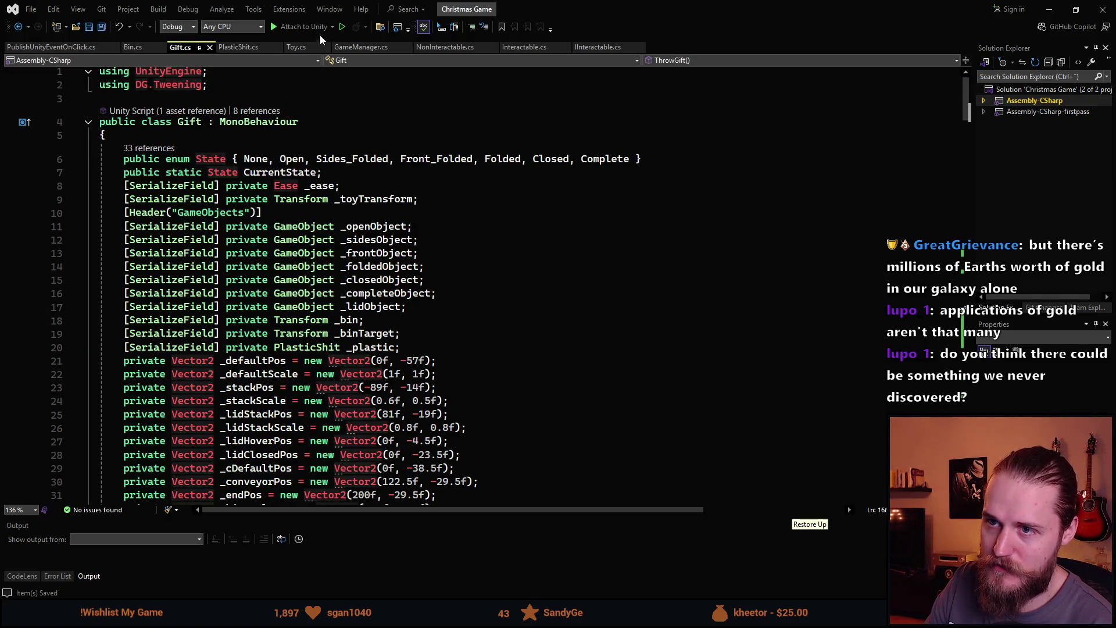
click(361, 47)
scroll(295, 337, down, 2)
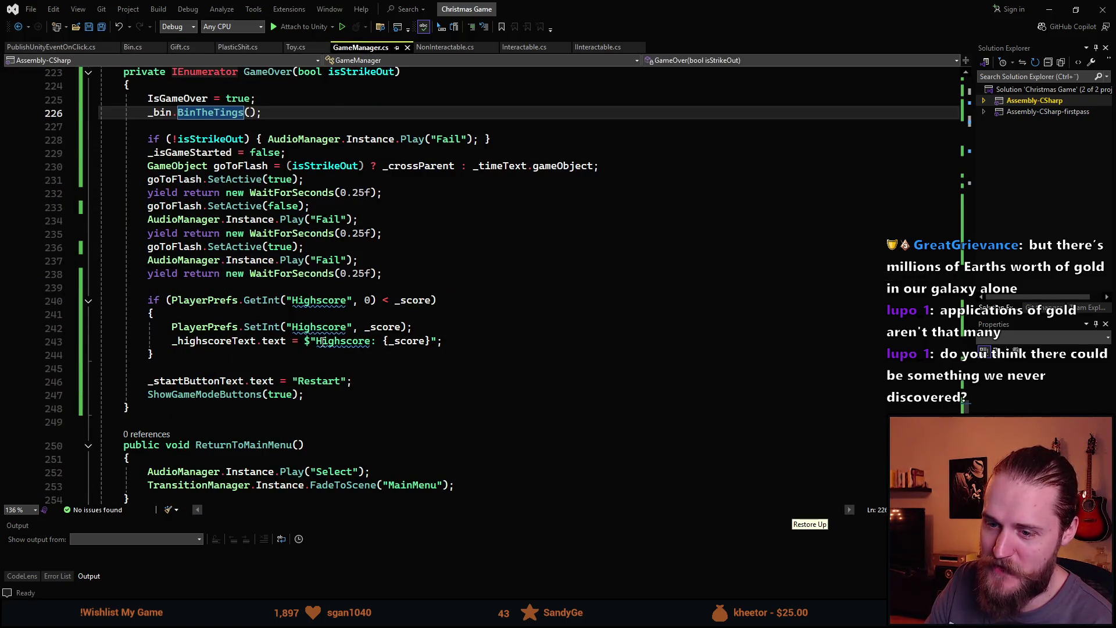
scroll(324, 341, down, 5)
scroll(410, 380, up, 20)
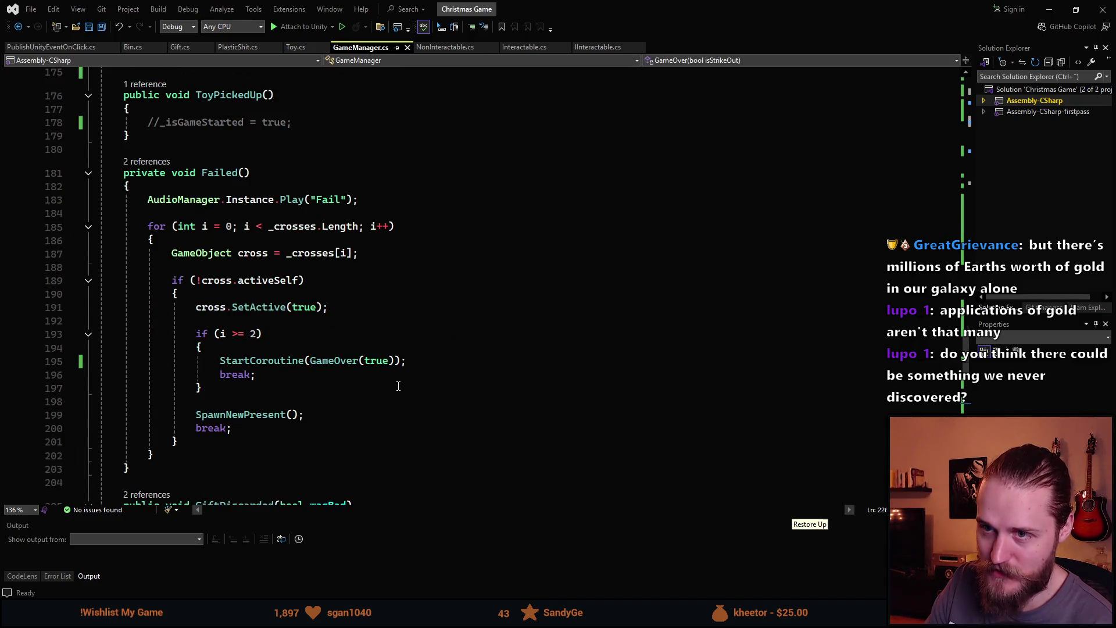
scroll(398, 386, up, 19)
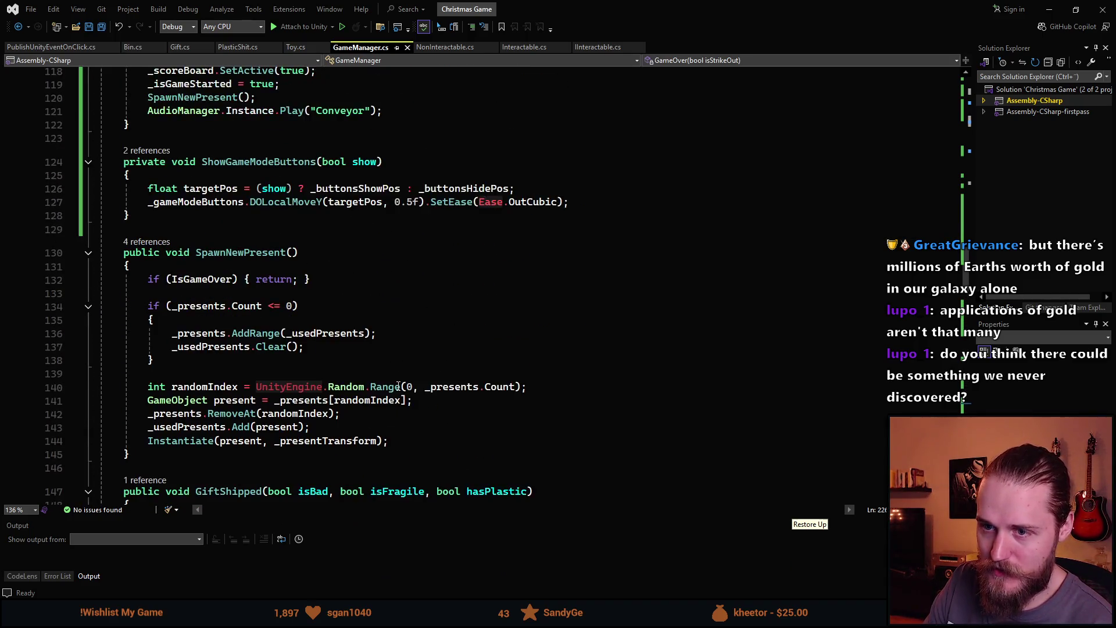
scroll(398, 386, up, 17)
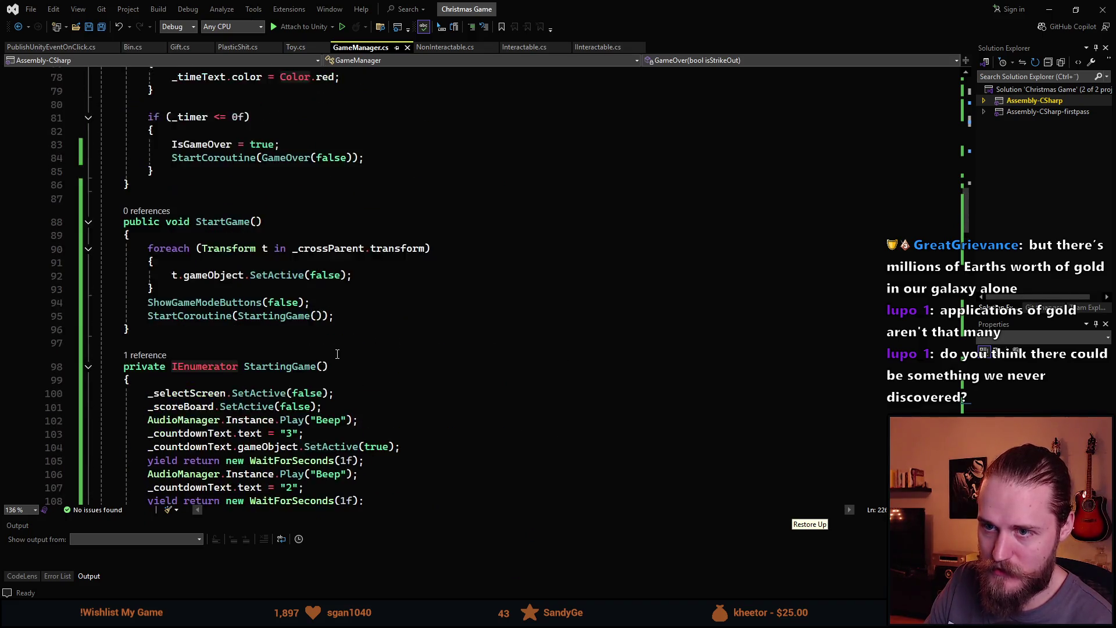
scroll(337, 353, up, 15)
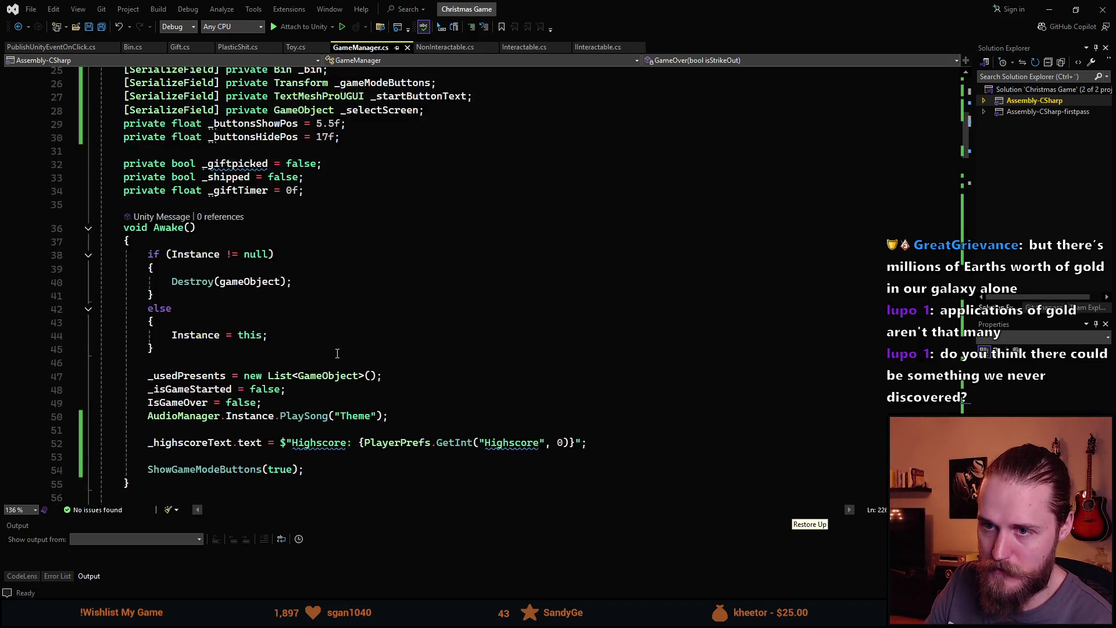
scroll(337, 353, up, 7)
scroll(349, 355, down, 20)
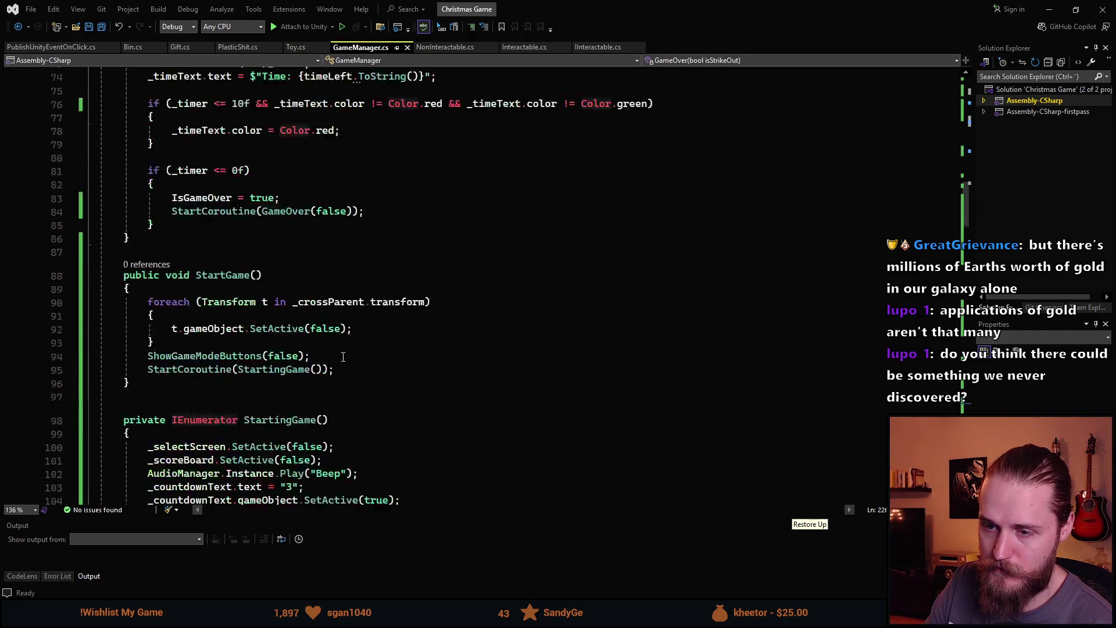
scroll(350, 354, down, 19)
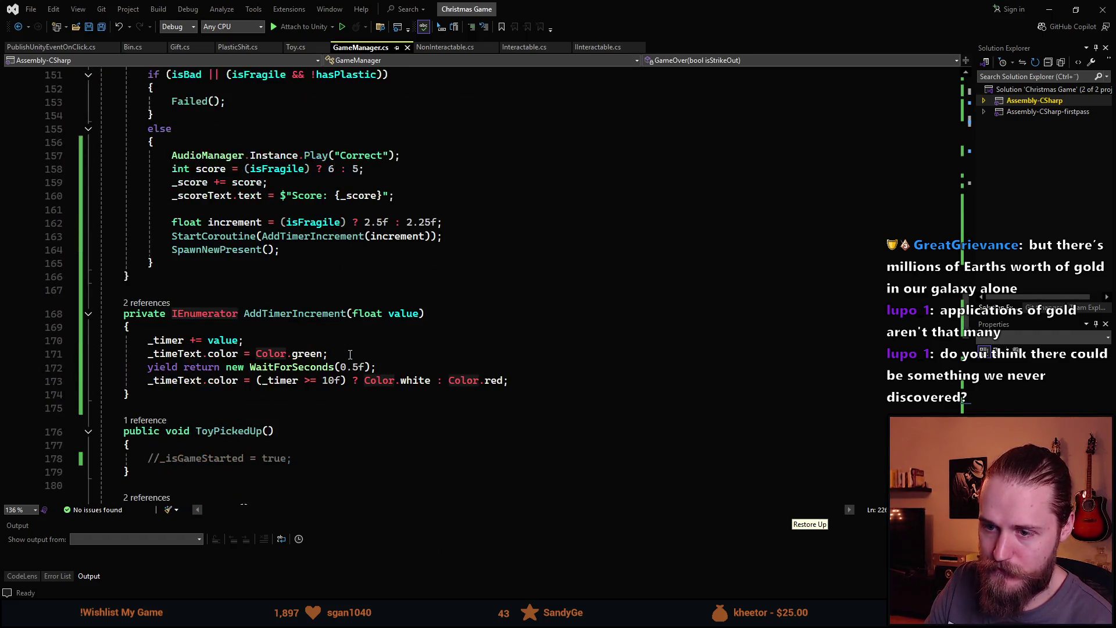
scroll(350, 355, down, 10)
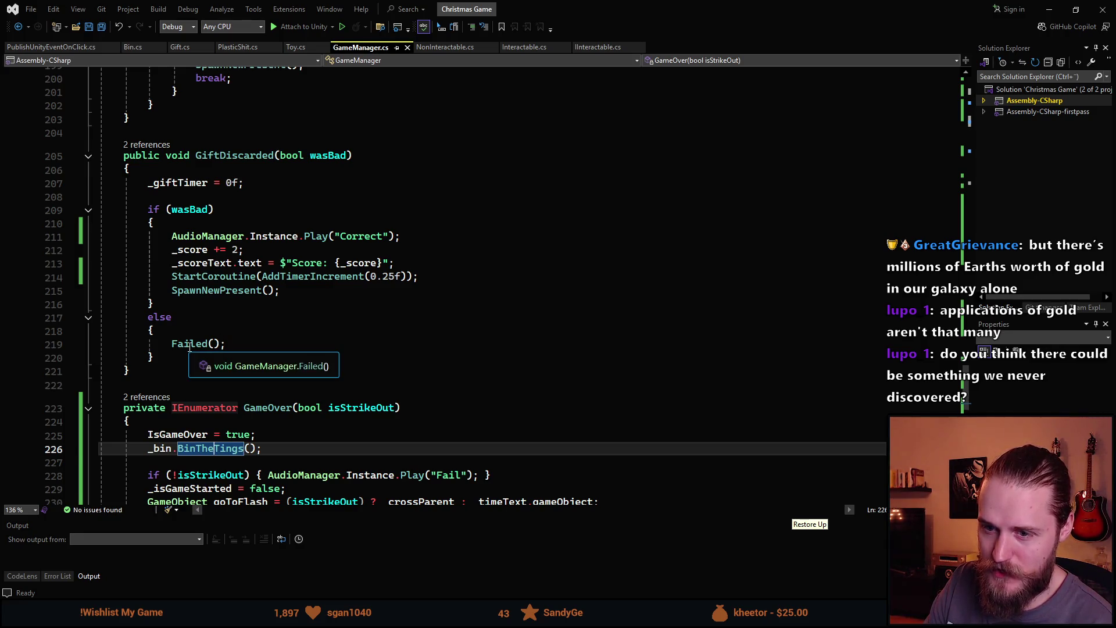
scroll(207, 374, down, 2)
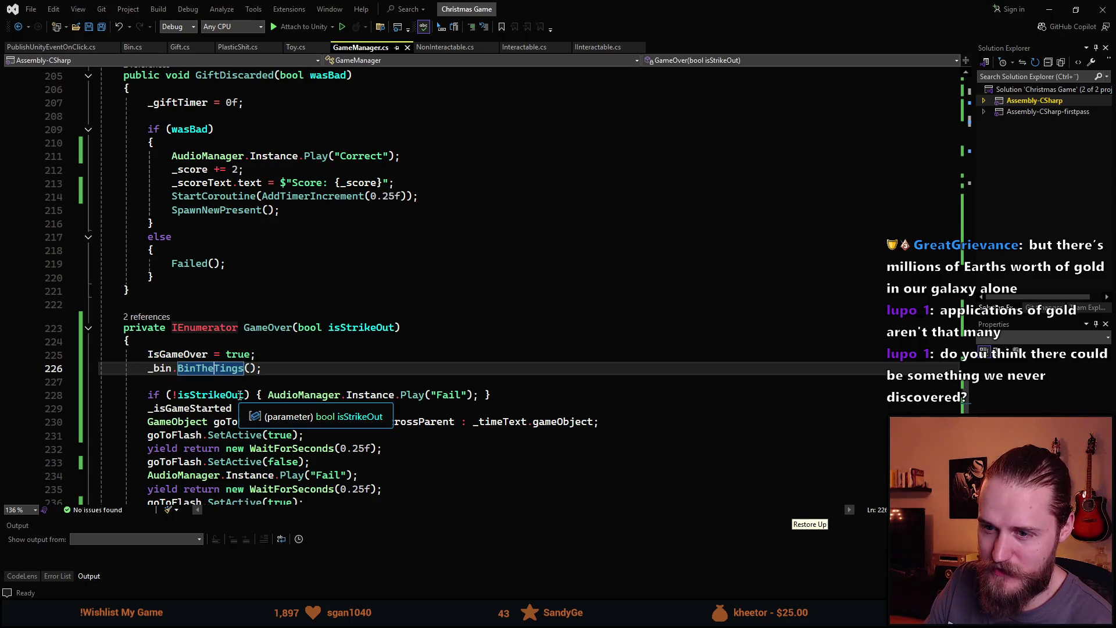
scroll(204, 321, up, 1)
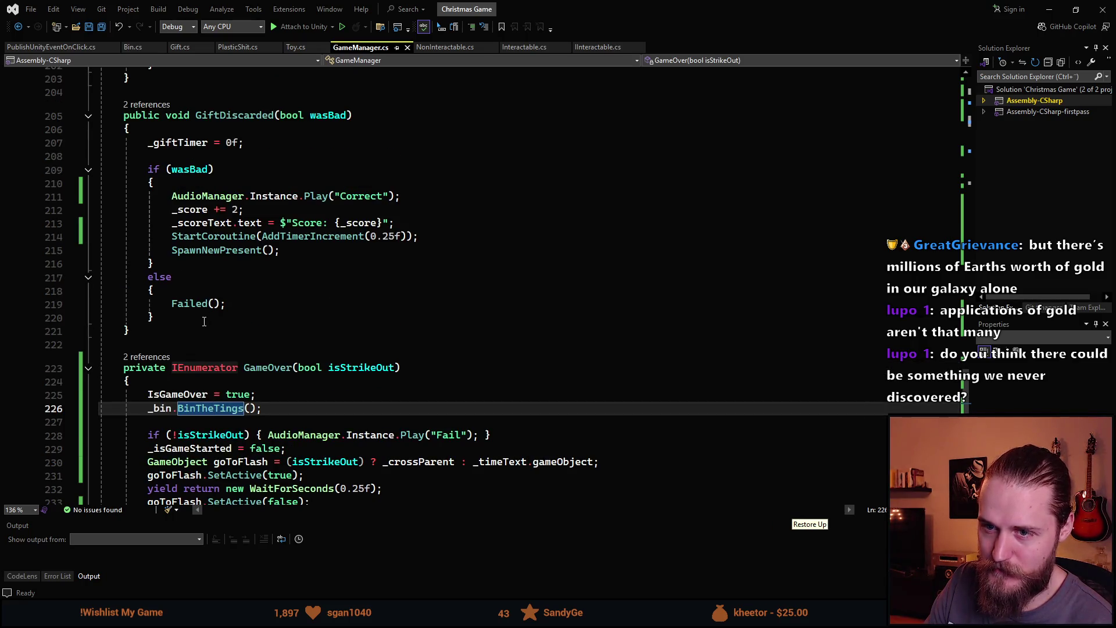
scroll(204, 321, up, 2)
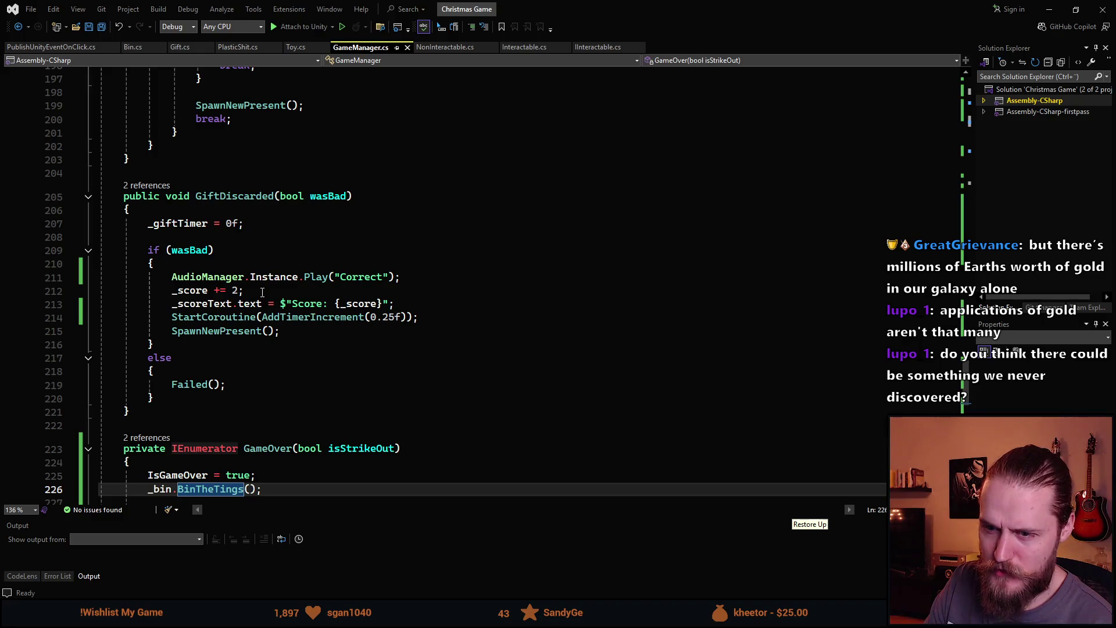
Add 'if (IsGameOver) { return; }' at the top of GiftDiscarded and save GameManager.cs.
click(190, 209)
key(Return)
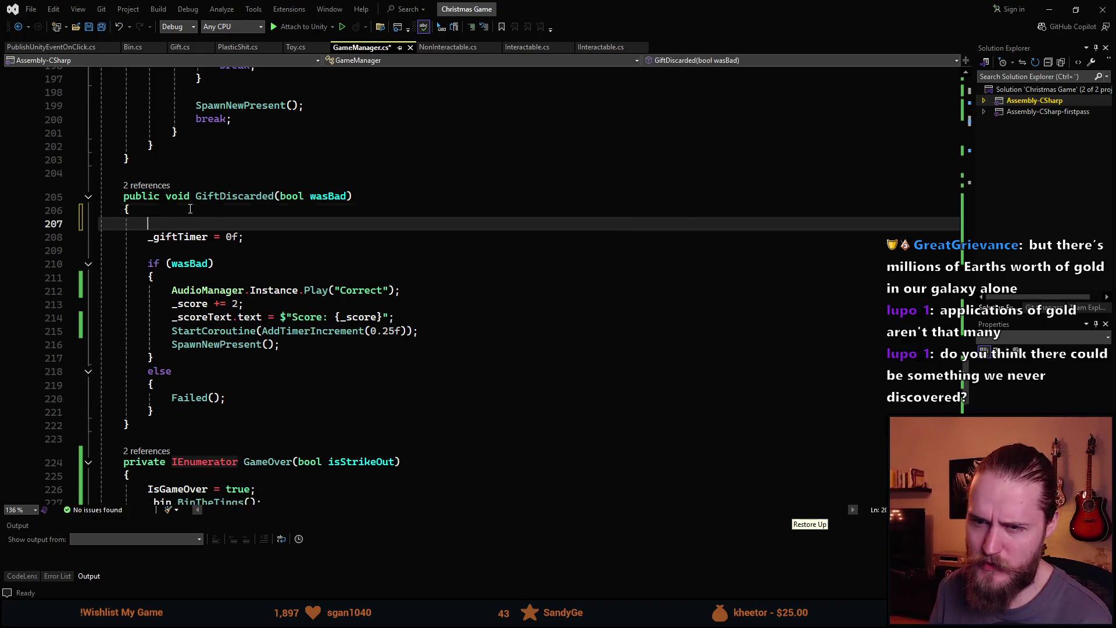
key(Return)
key(Up)
text(if (Gam)
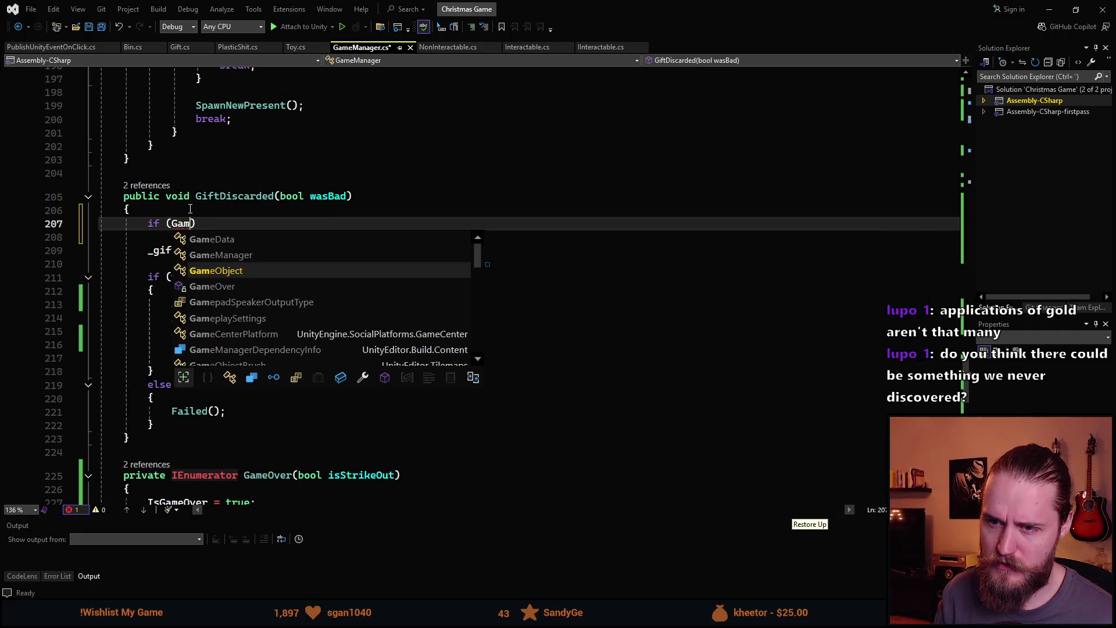
key(BackSpace)
key(BackSpace)
key(BackSpace)
text(IsG)
key(Tab)
text())
key(Tab)
key(ctrl+s)
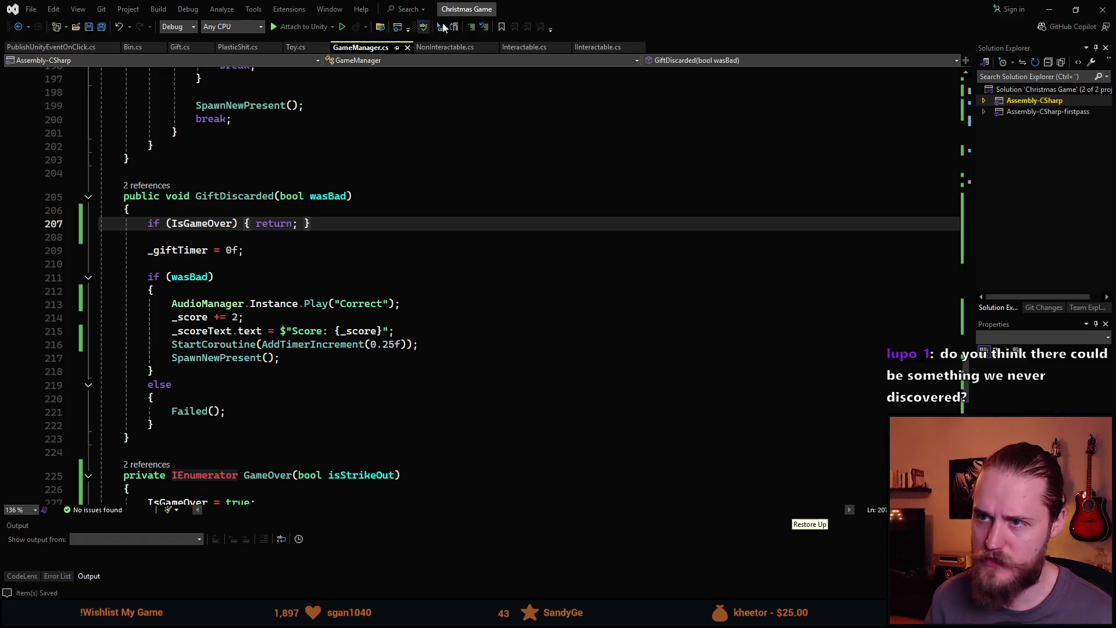
key(alt+Tab)
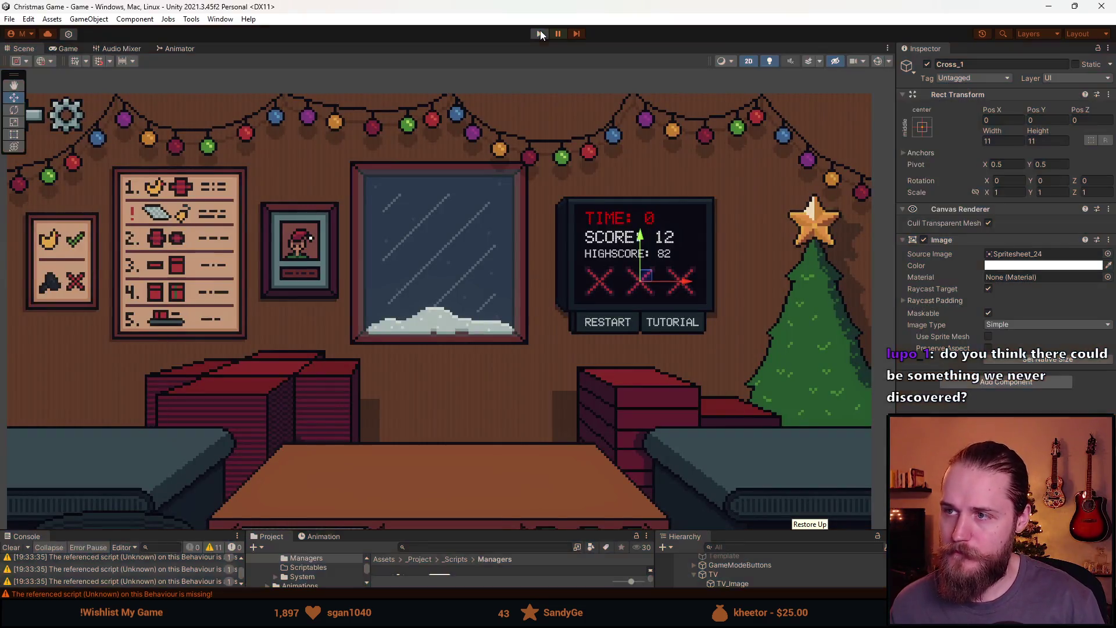
click(540, 33)
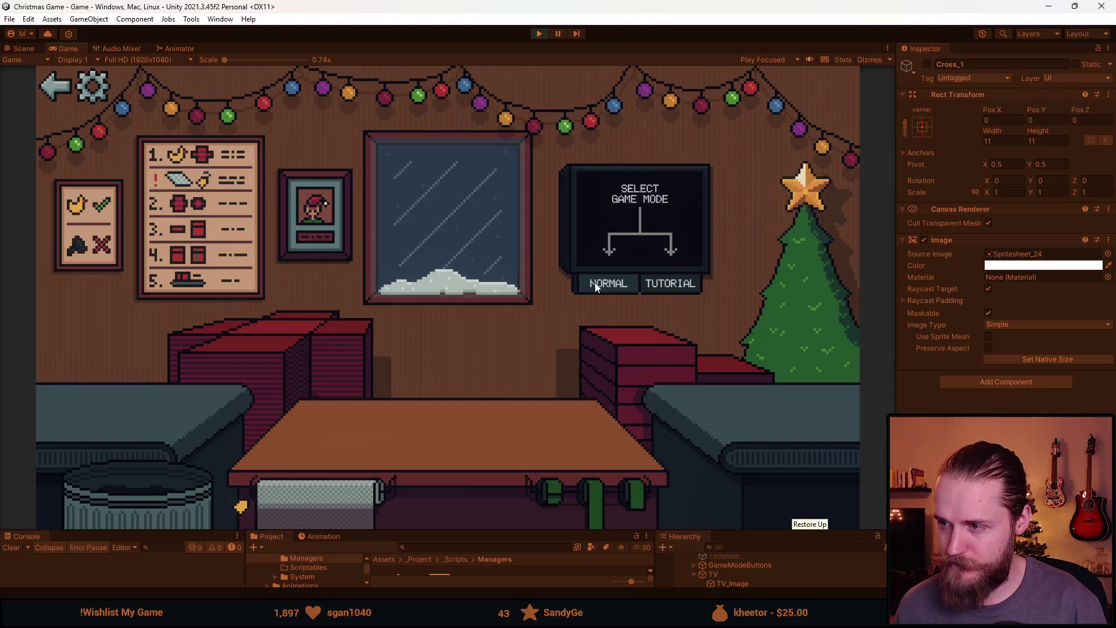
click(595, 285)
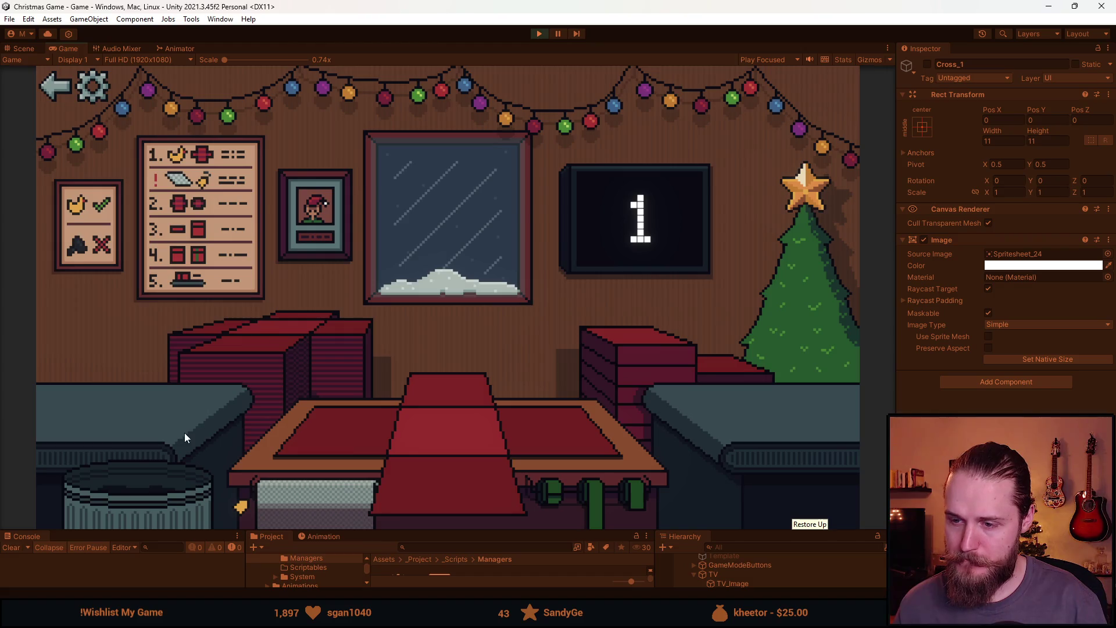
click(87, 387)
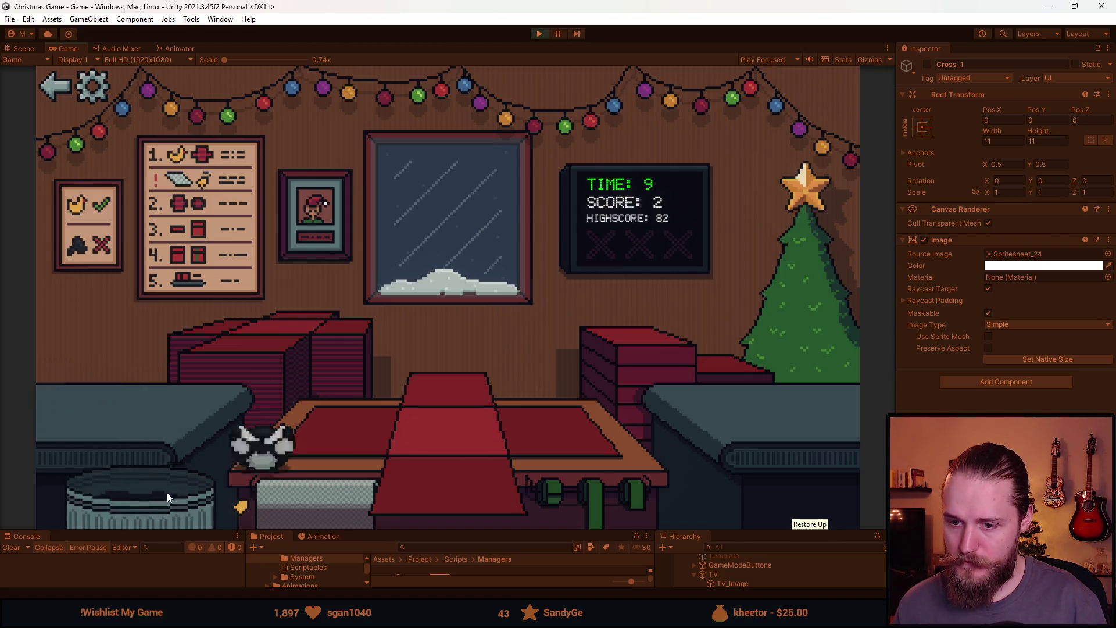
click(130, 421)
click(622, 351)
click(580, 483)
click(486, 404)
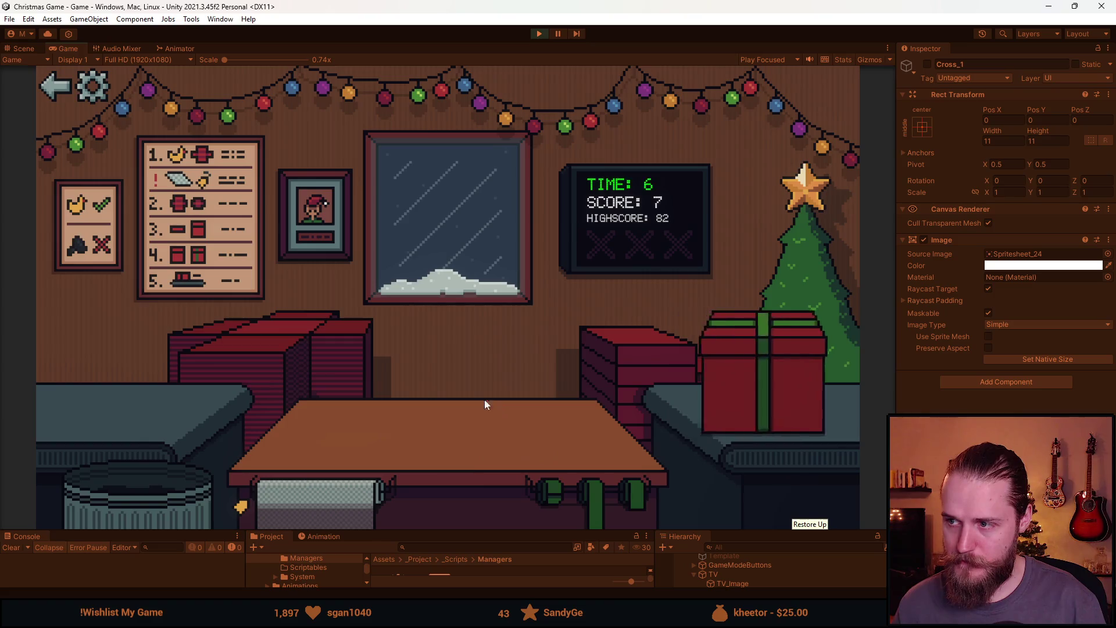
click(218, 349)
click(174, 447)
click(151, 468)
click(149, 407)
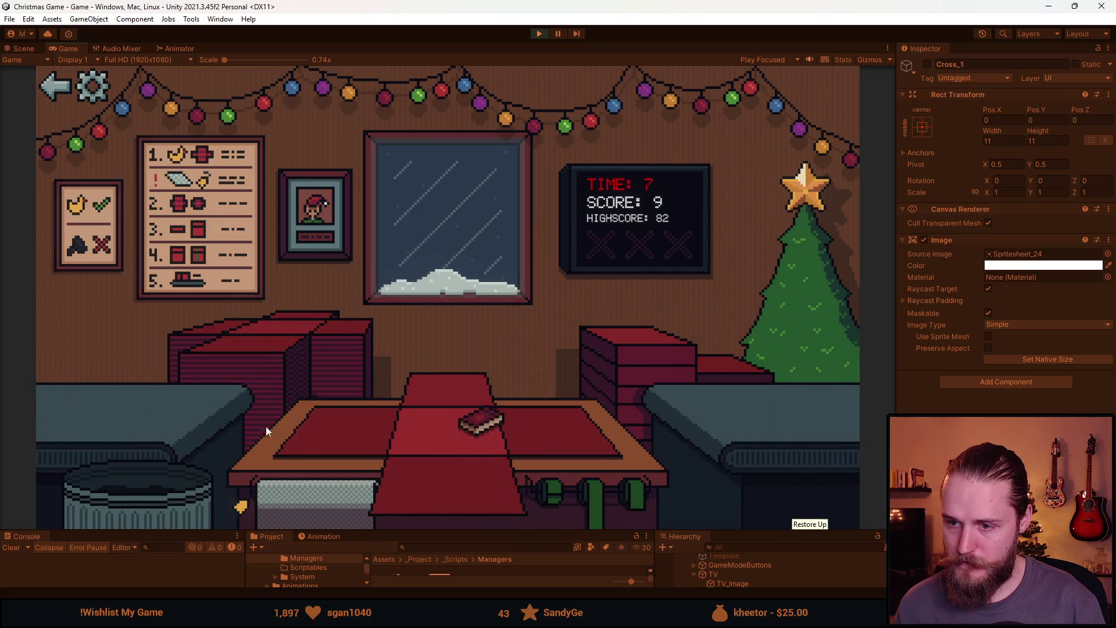
click(440, 466)
click(622, 497)
click(452, 403)
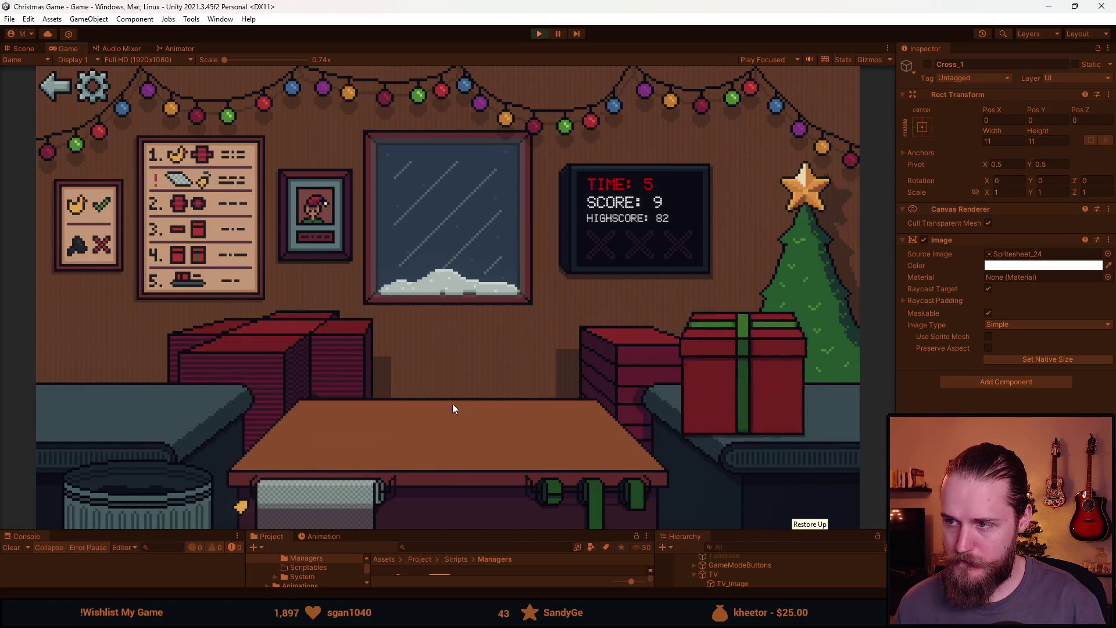
click(259, 358)
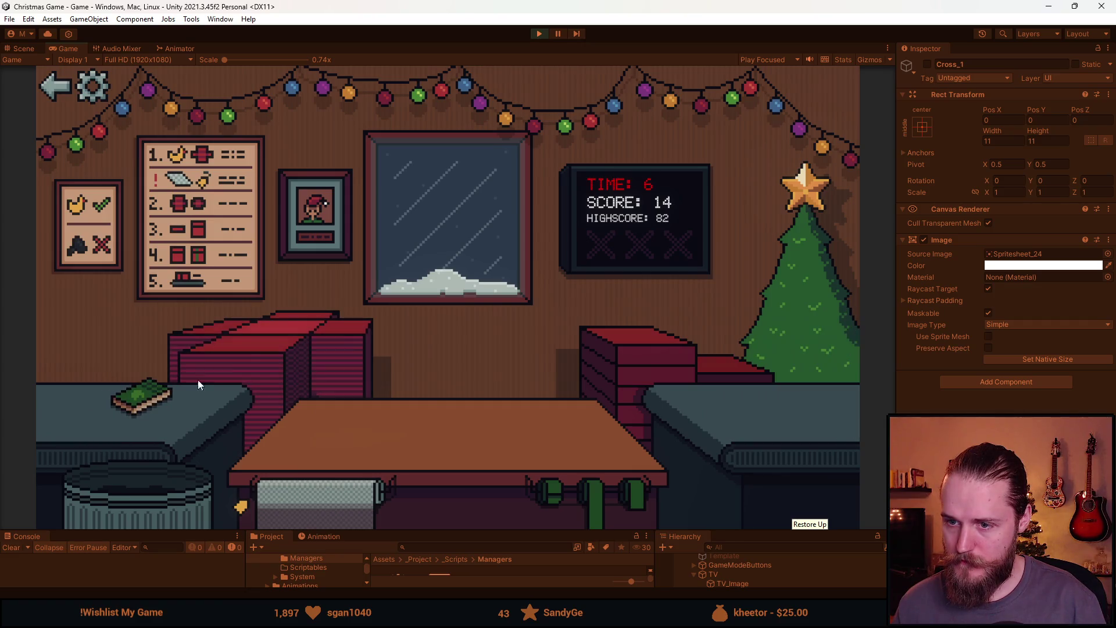
click(162, 400)
click(159, 486)
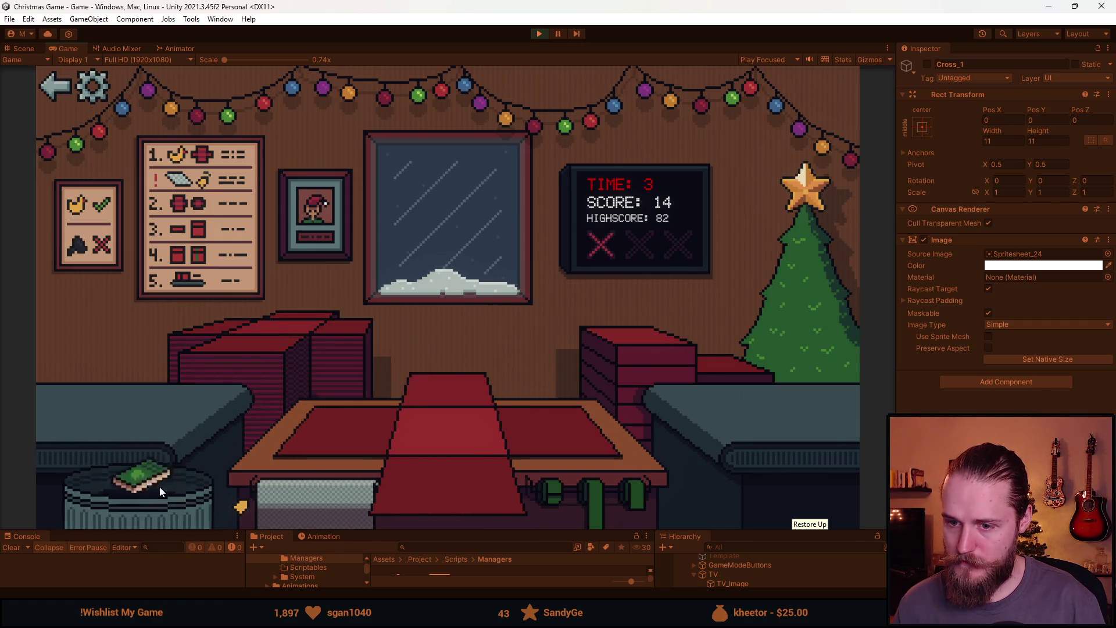
click(165, 472)
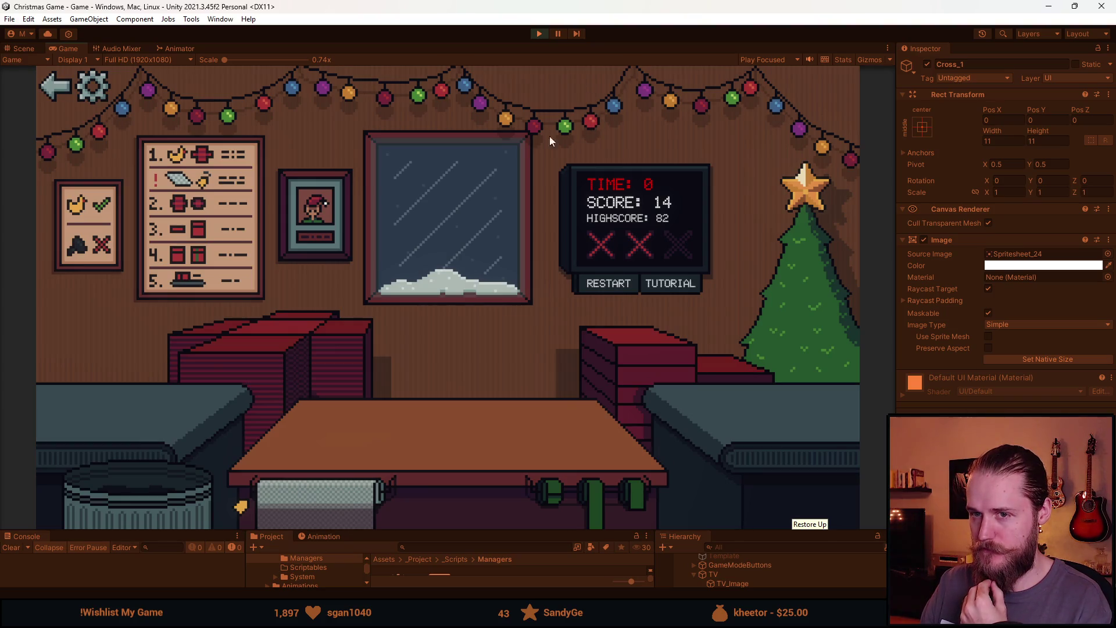
click(65, 85)
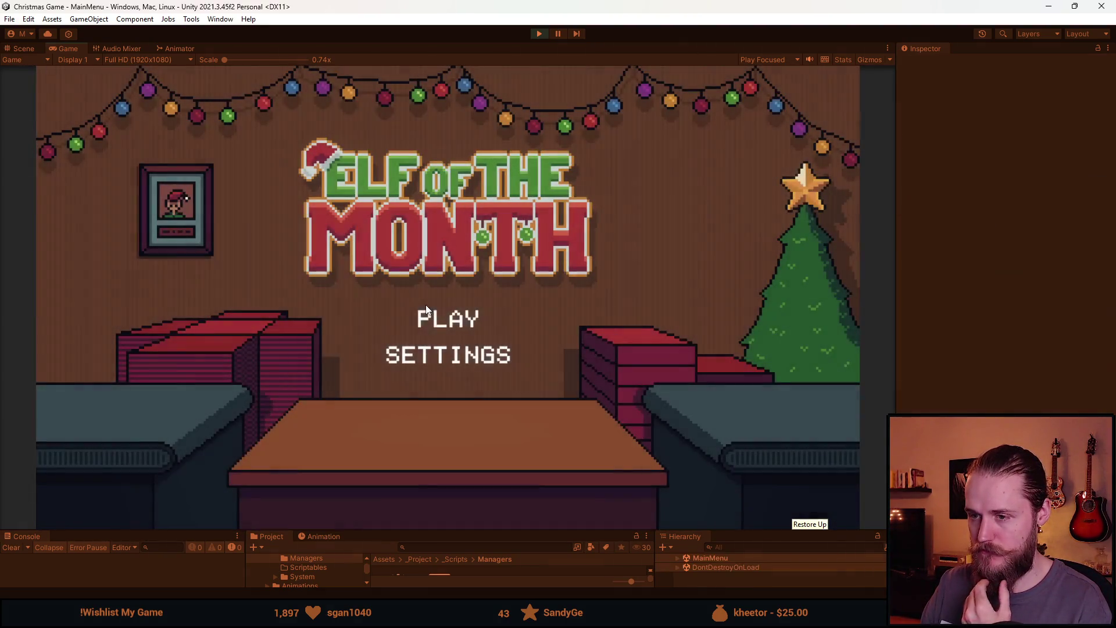
click(438, 325)
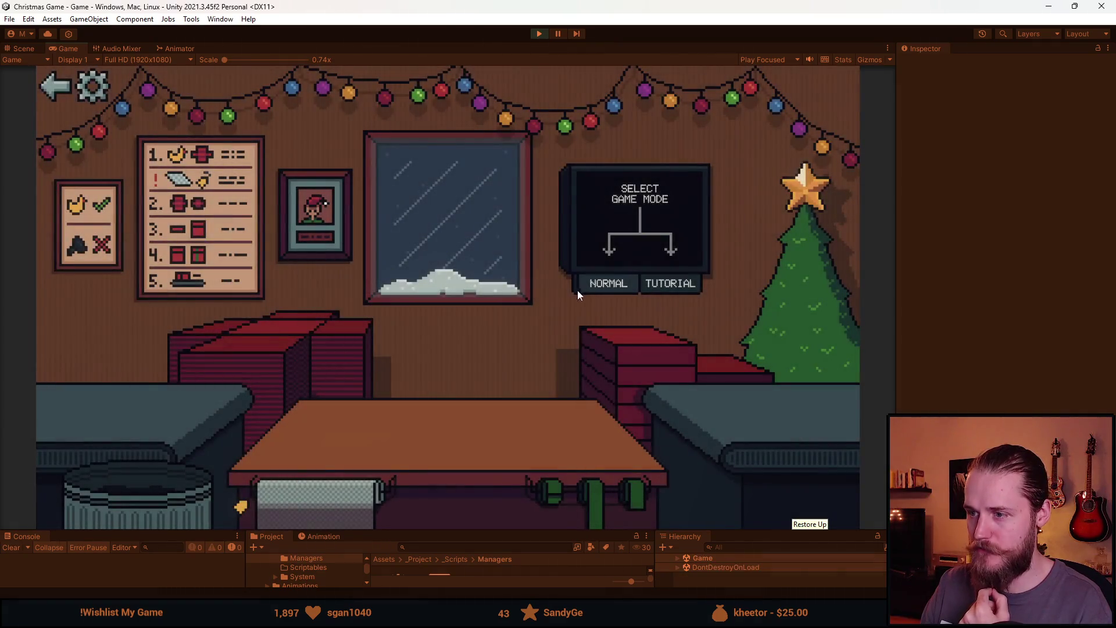
click(602, 285)
click(538, 33)
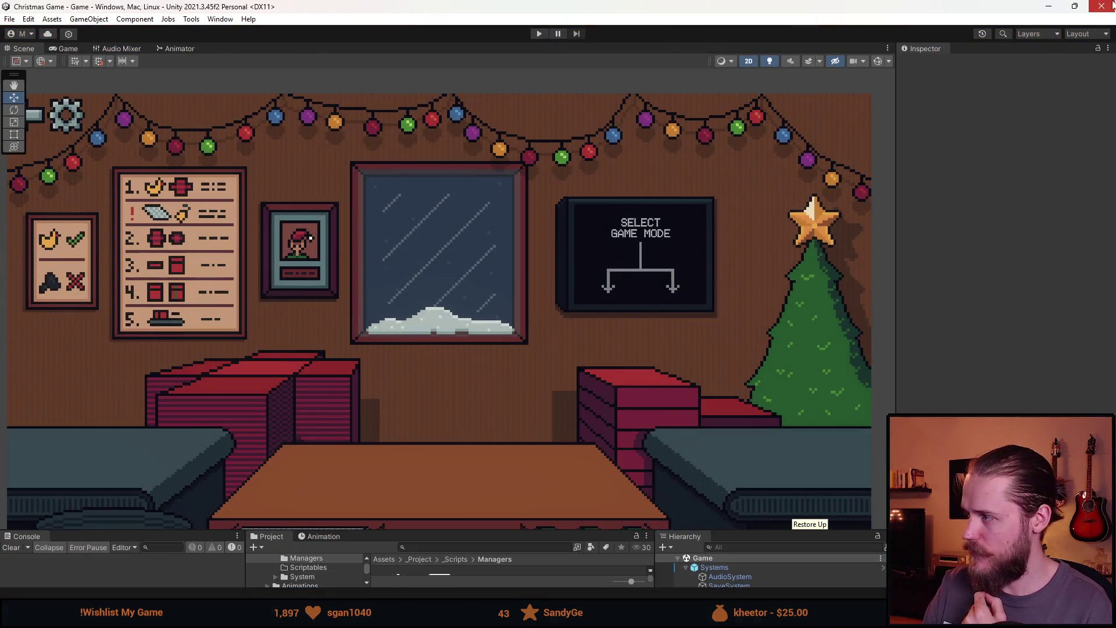
key(alt+Tab)
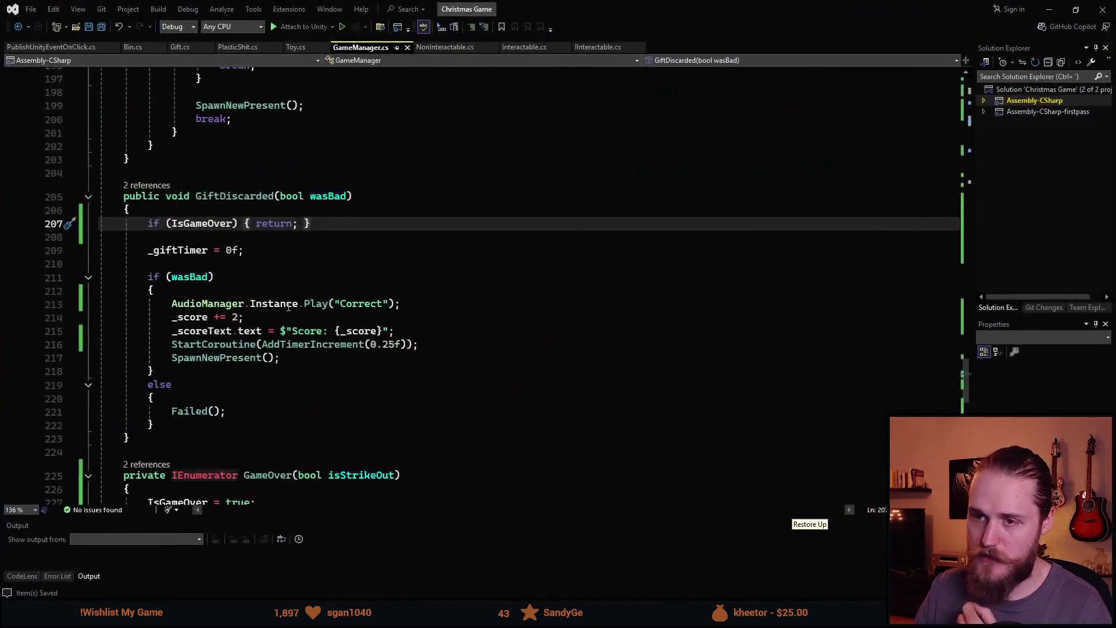
scroll(332, 408, up, 12)
scroll(343, 401, up, 11)
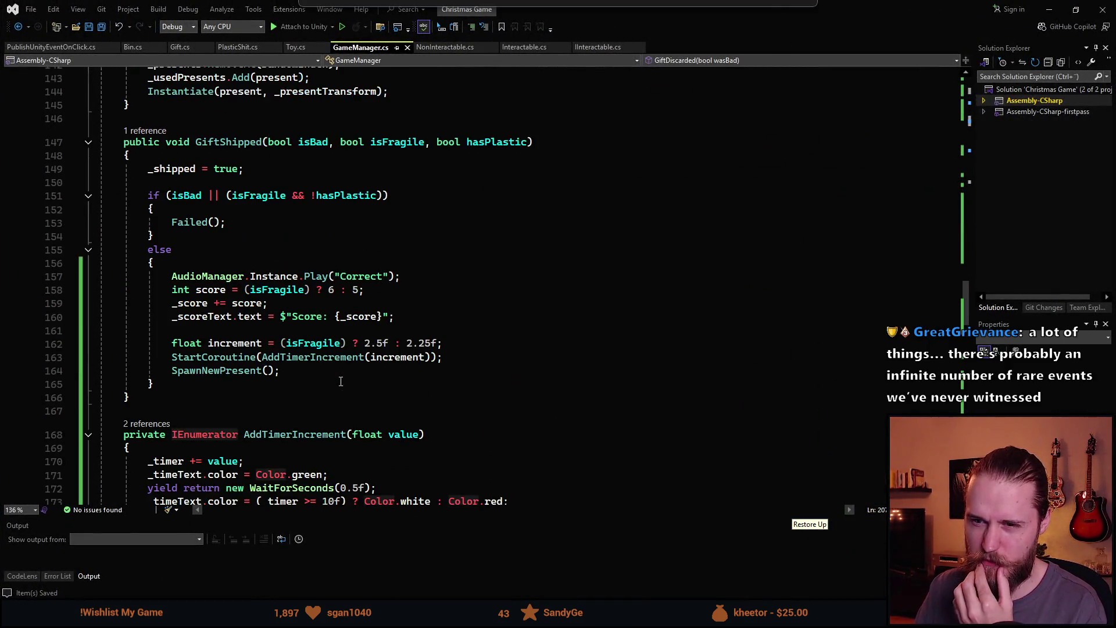
scroll(355, 391, up, 11)
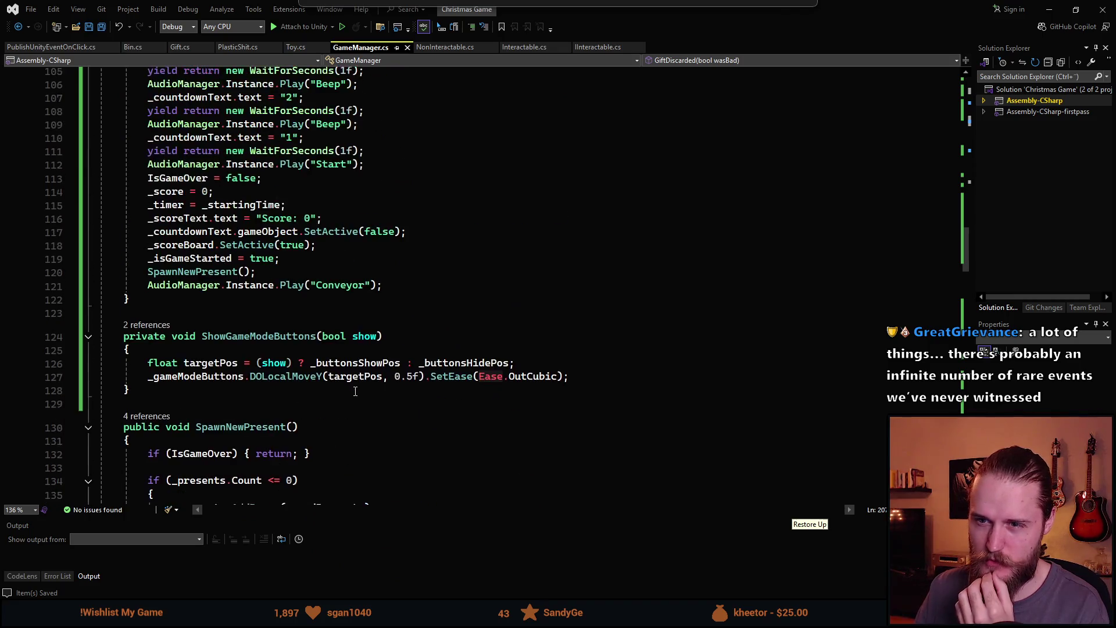
scroll(363, 365, up, 3)
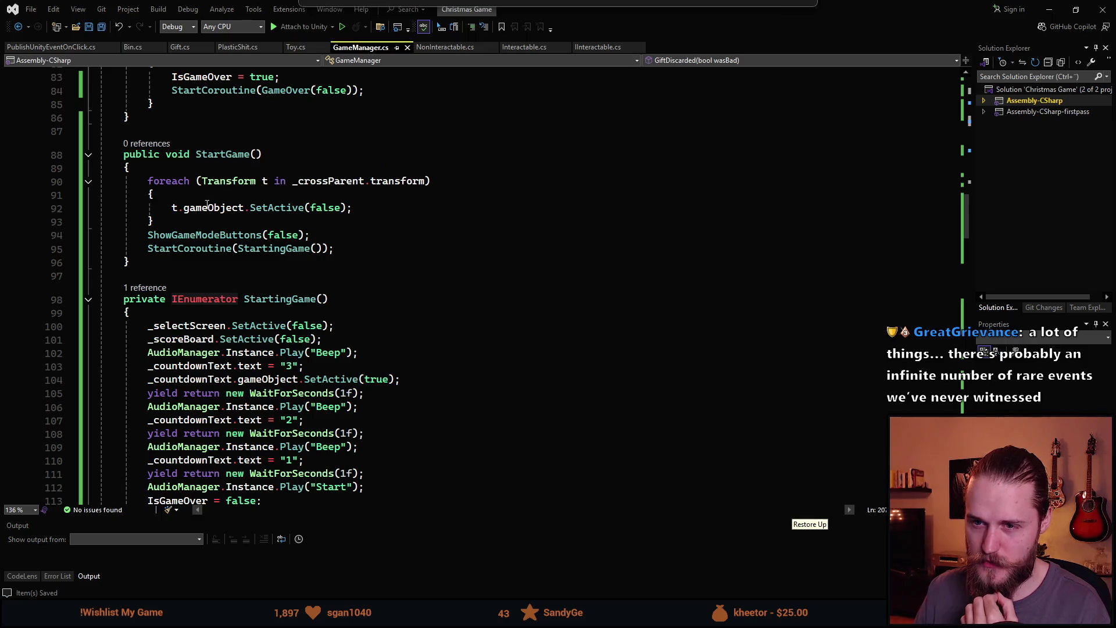
scroll(281, 270, down, 6)
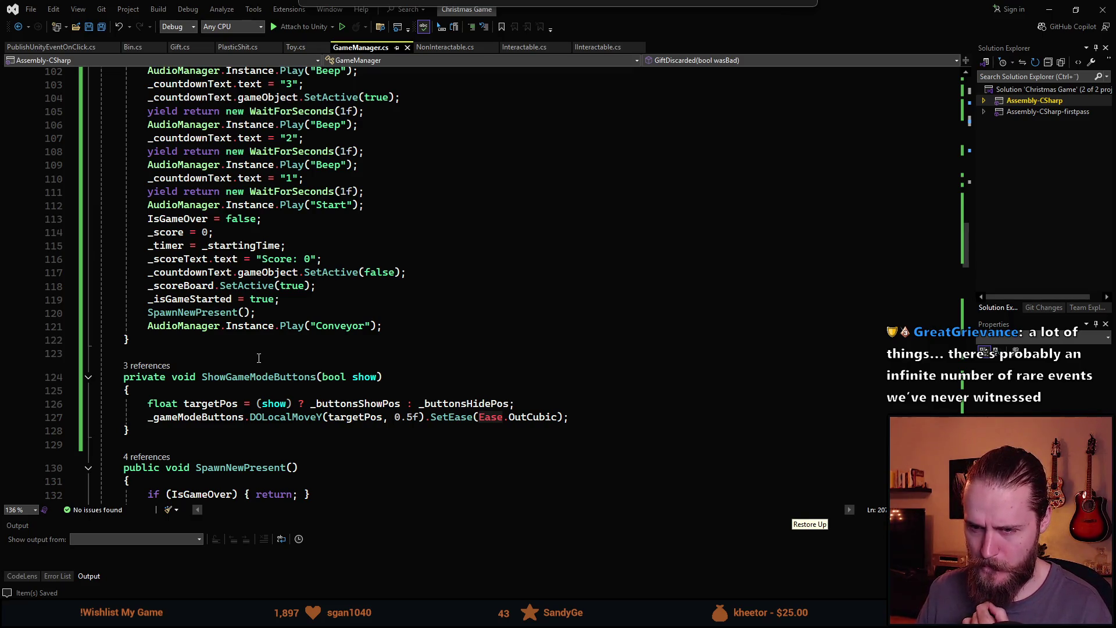
scroll(258, 358, up, 5)
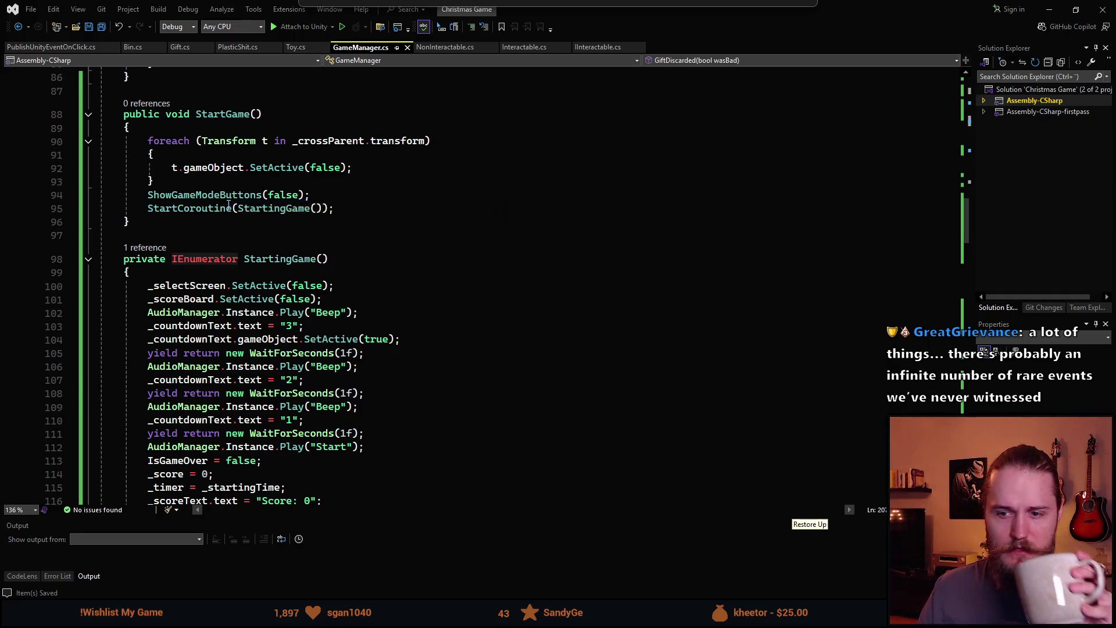
scroll(224, 291, down, 1)
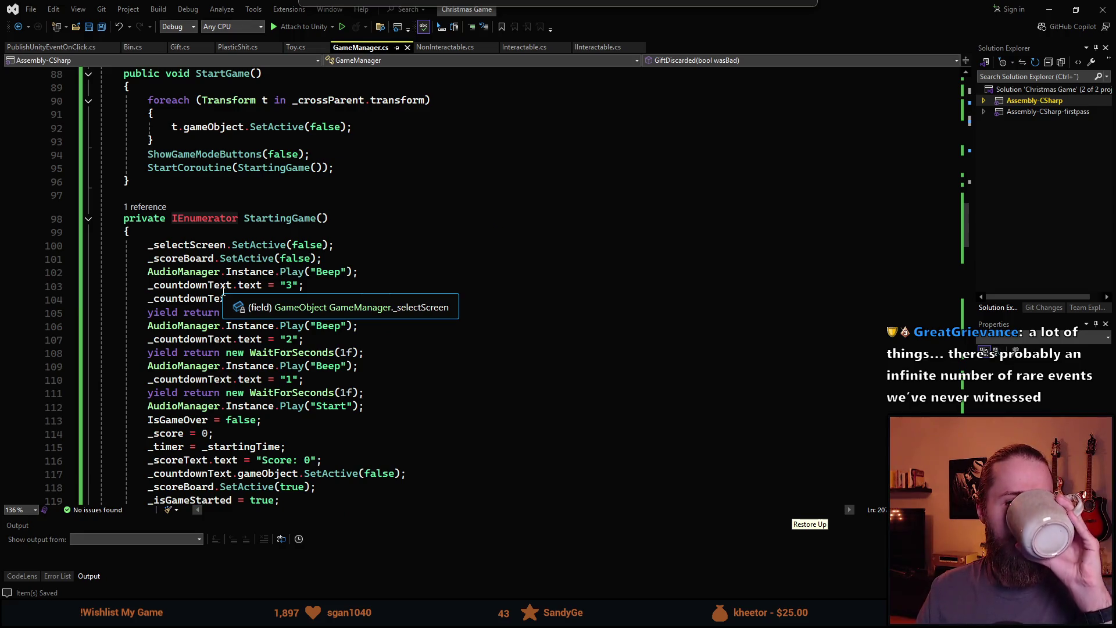
scroll(224, 290, down, 1)
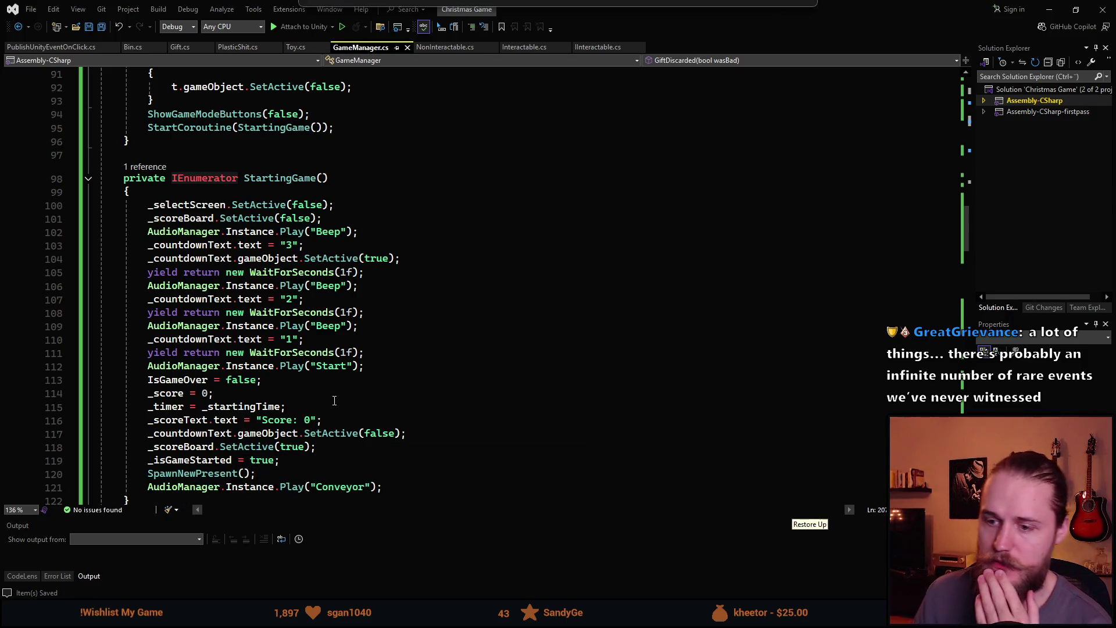
scroll(335, 396, down, 1)
scroll(295, 374, up, 5)
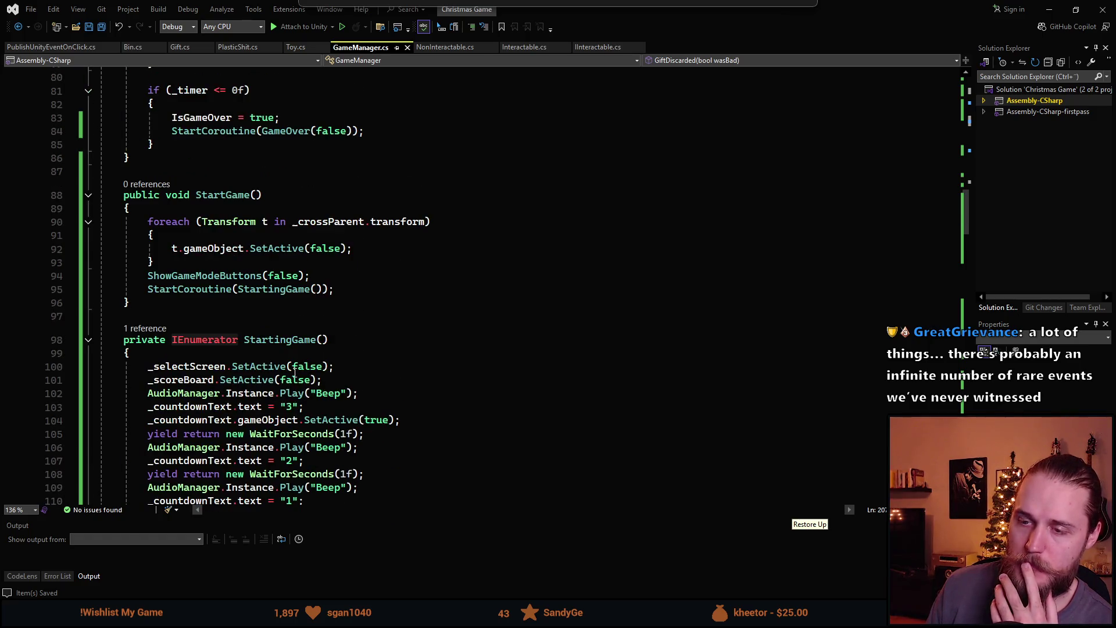
key(alt+Tab)
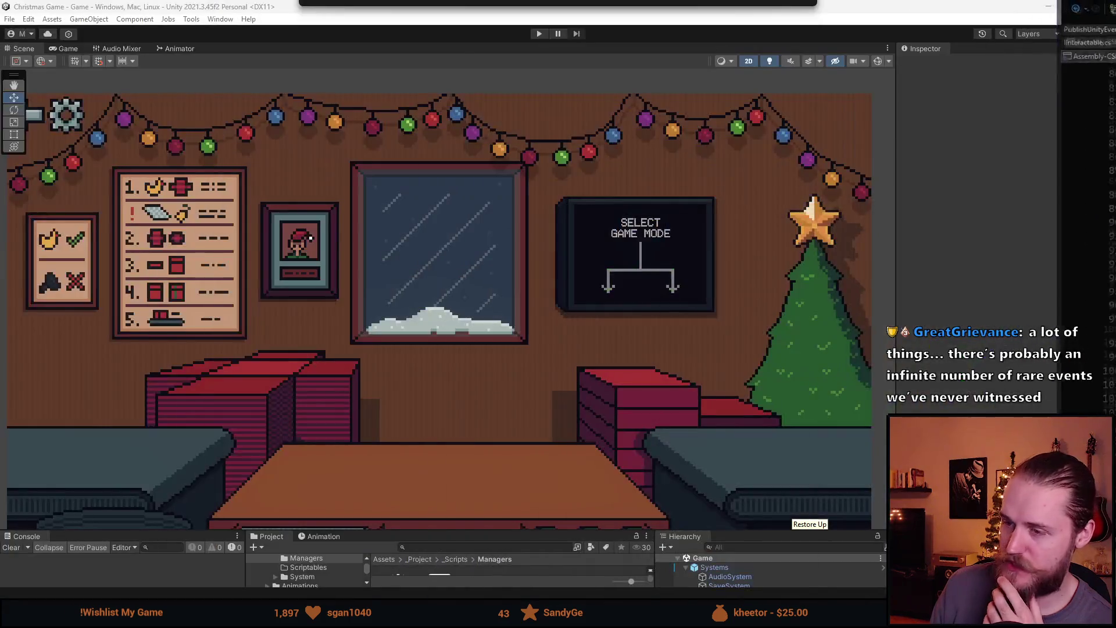
click(539, 34)
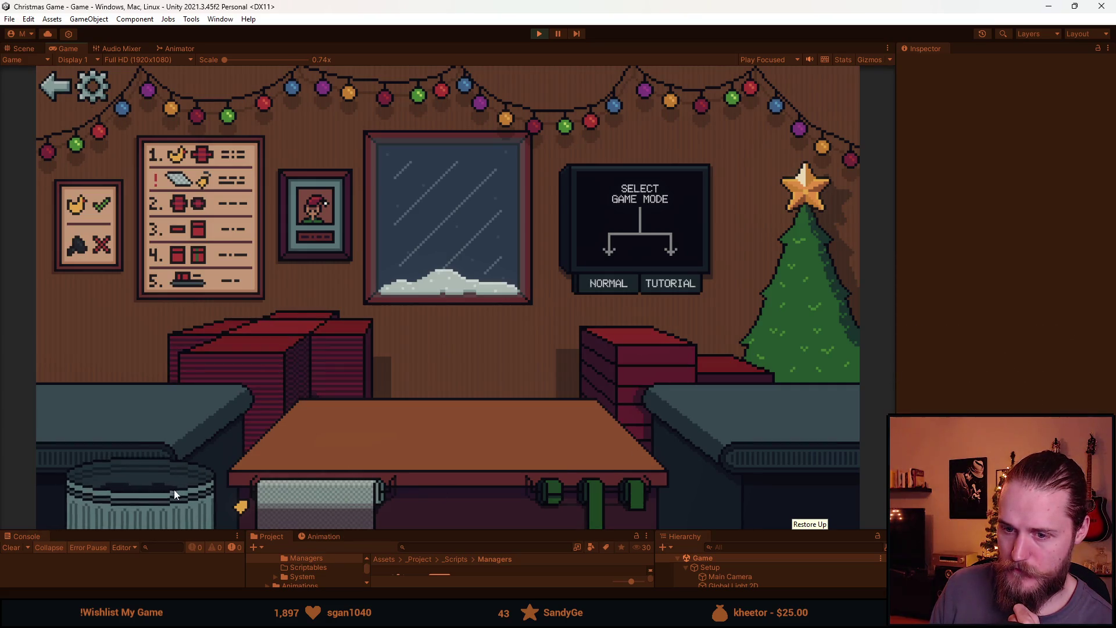
click(278, 346)
click(322, 503)
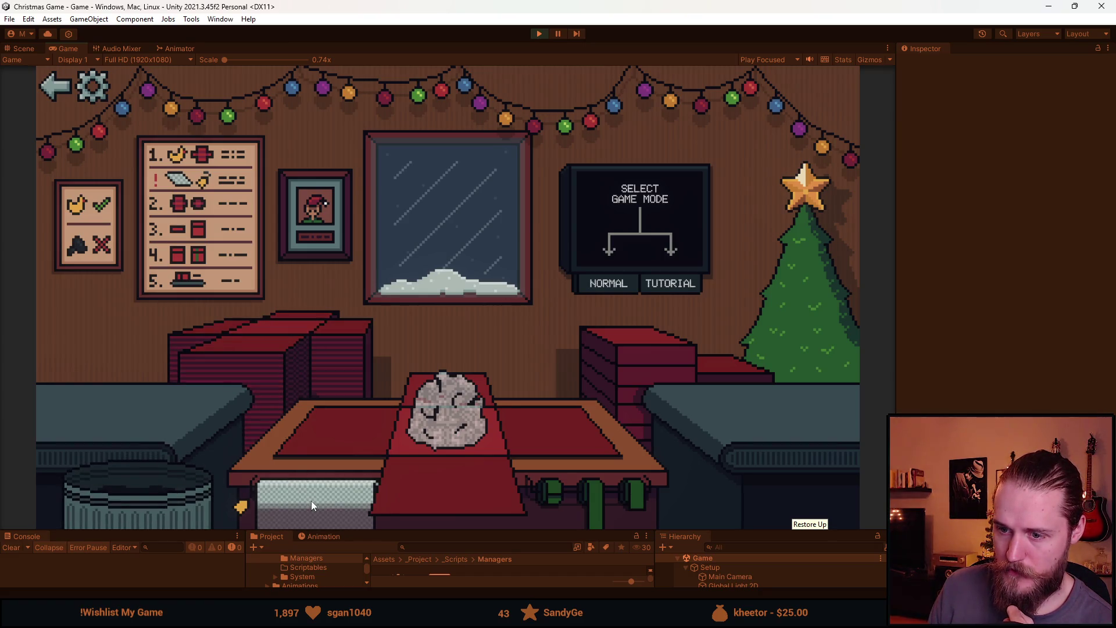
click(538, 34)
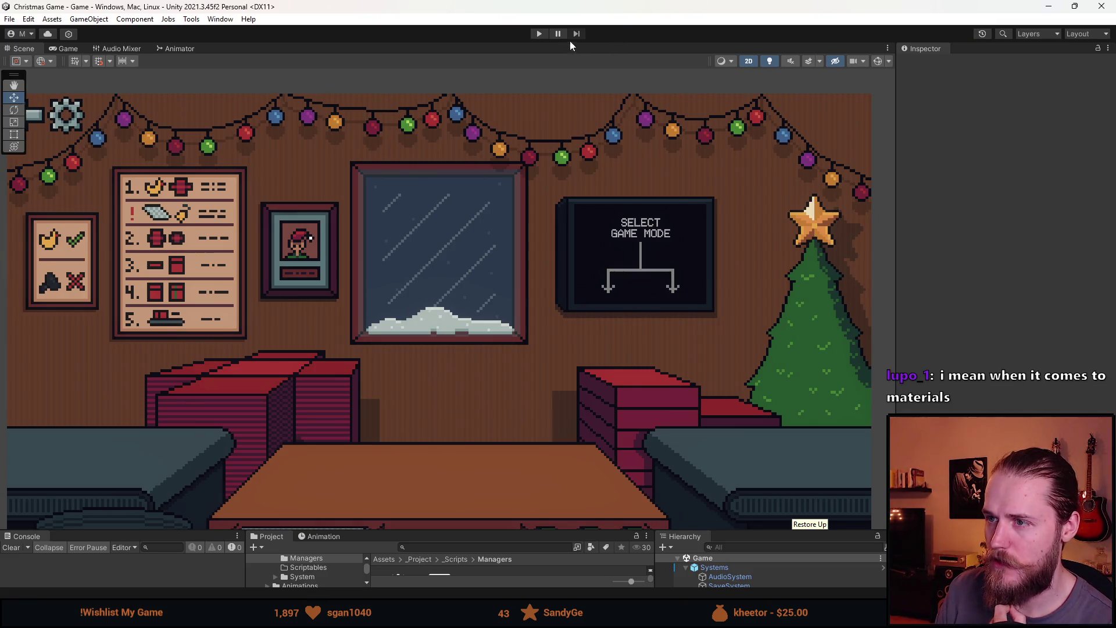
Play a Normal round wrapping the sunglasses, then restart and bin the toy and duck.
click(537, 35)
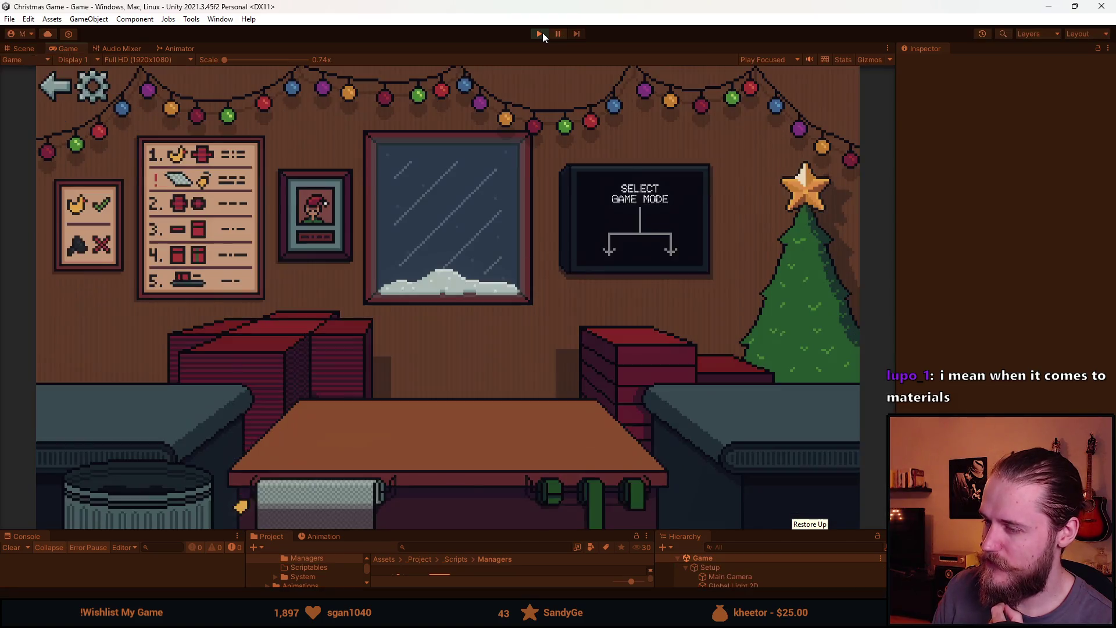
click(619, 289)
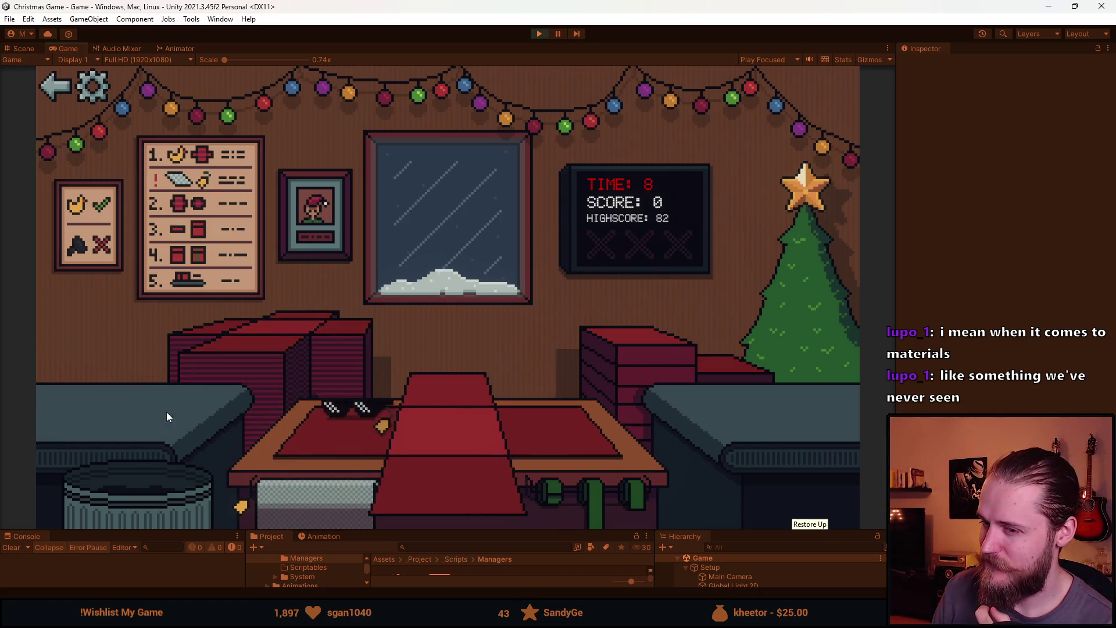
click(302, 511)
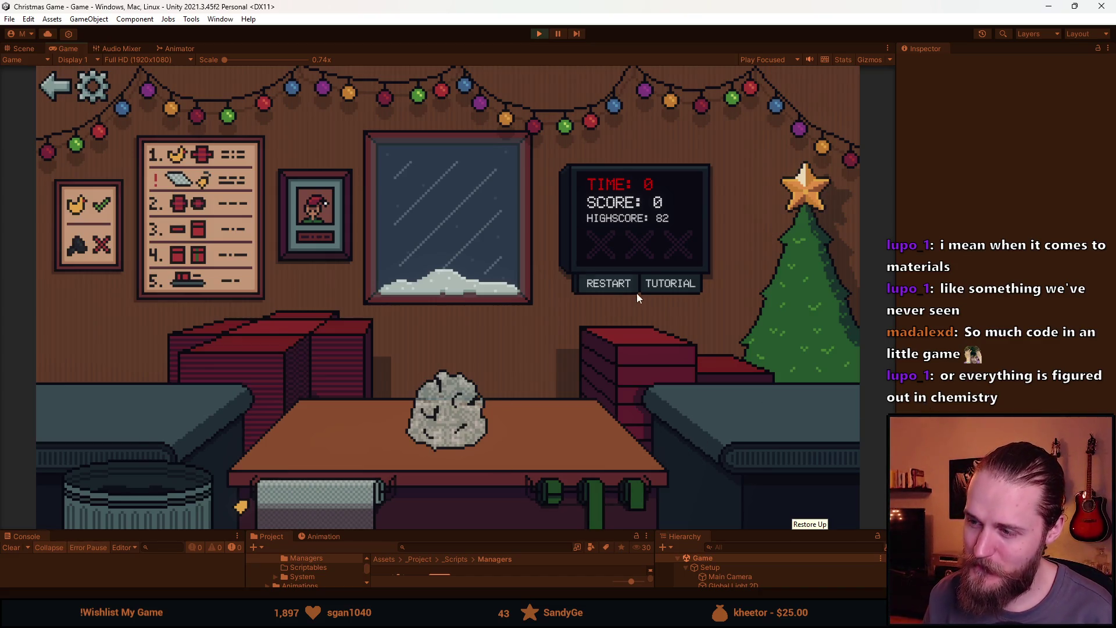
click(620, 284)
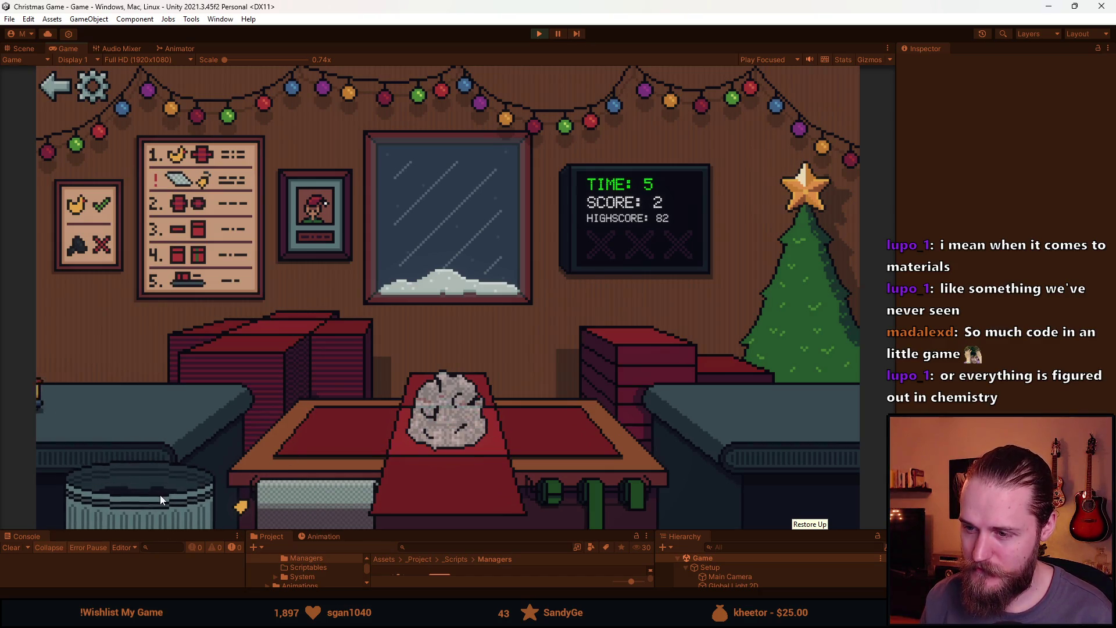
drag(145, 409, 158, 499)
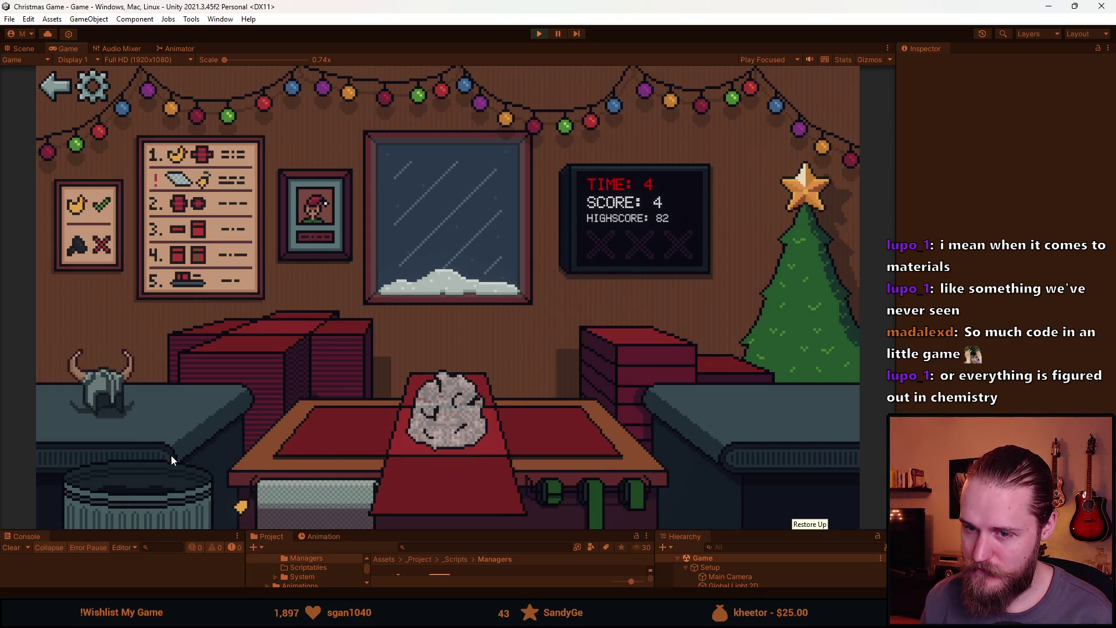
drag(172, 412, 152, 486)
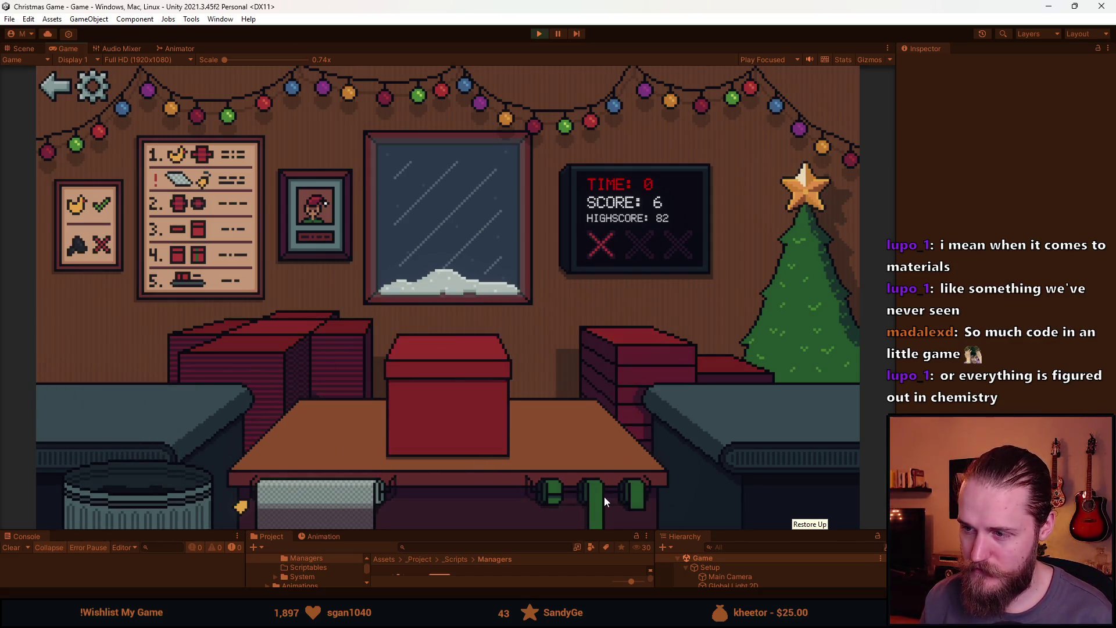
click(448, 392)
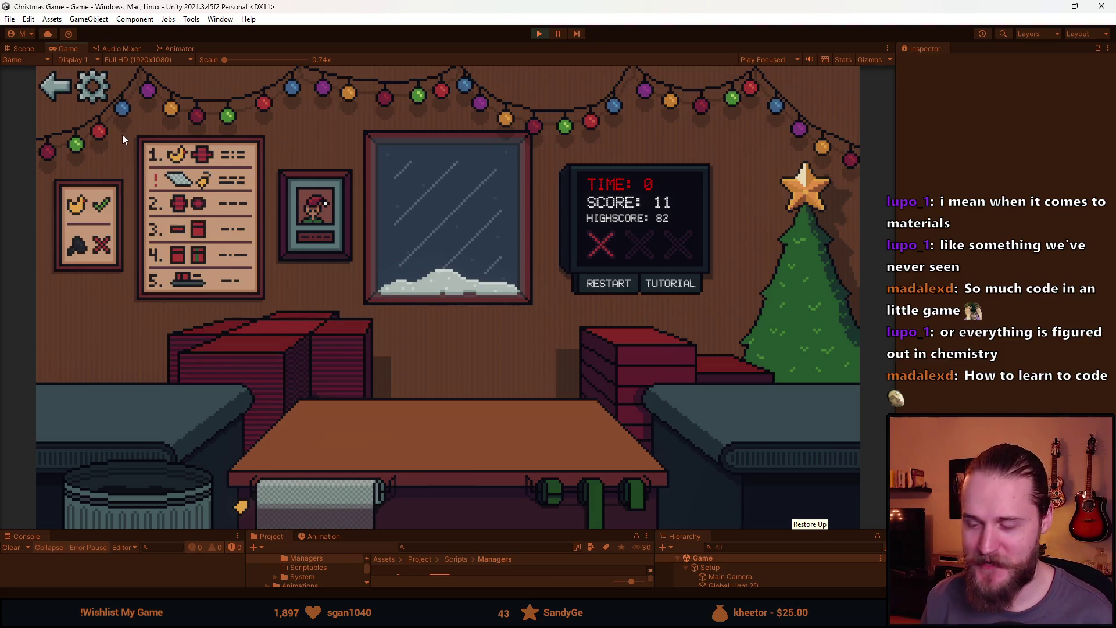
Exit Play mode and look over the scene view before returning to the code.
click(539, 33)
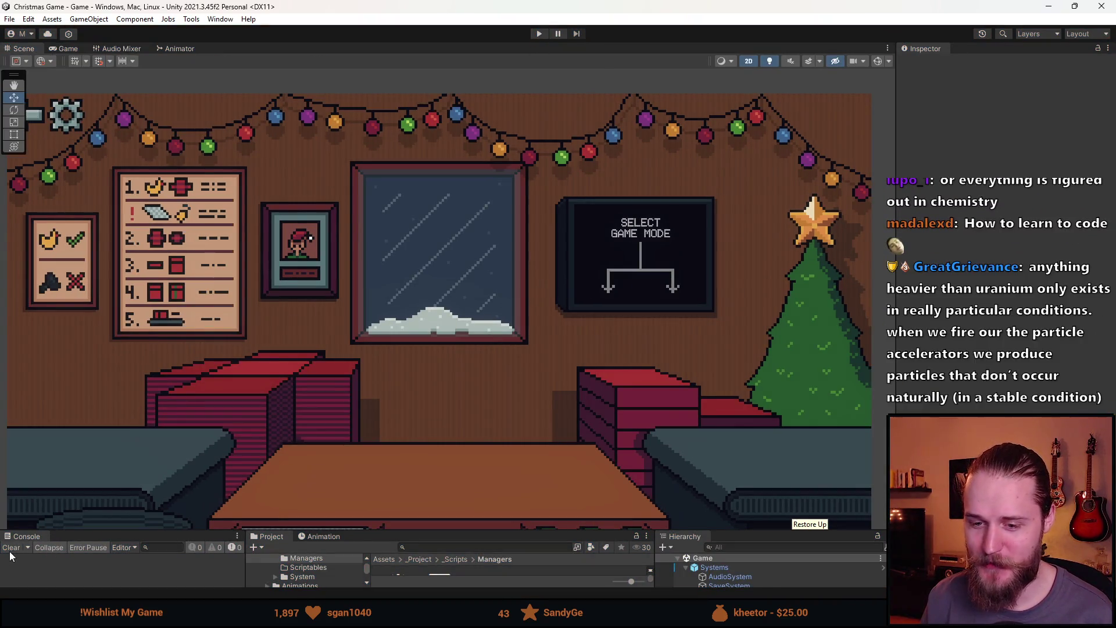
scroll(400, 352, down, 2)
drag(403, 350, 390, 312)
scroll(424, 294, up, 3)
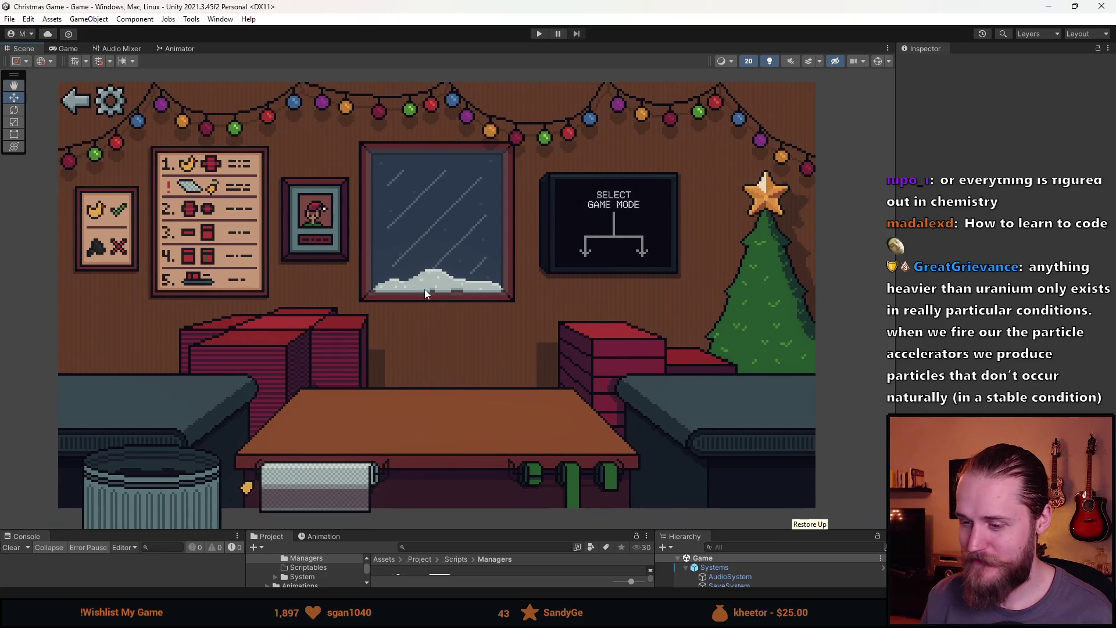
scroll(424, 298, down, 2)
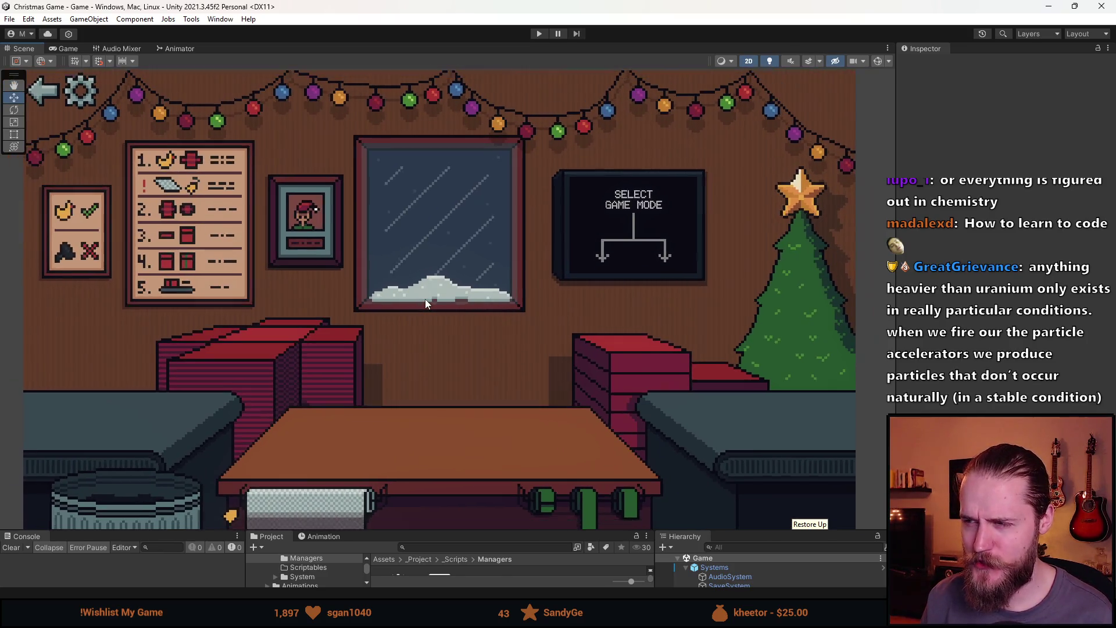
scroll(448, 297, down, 1)
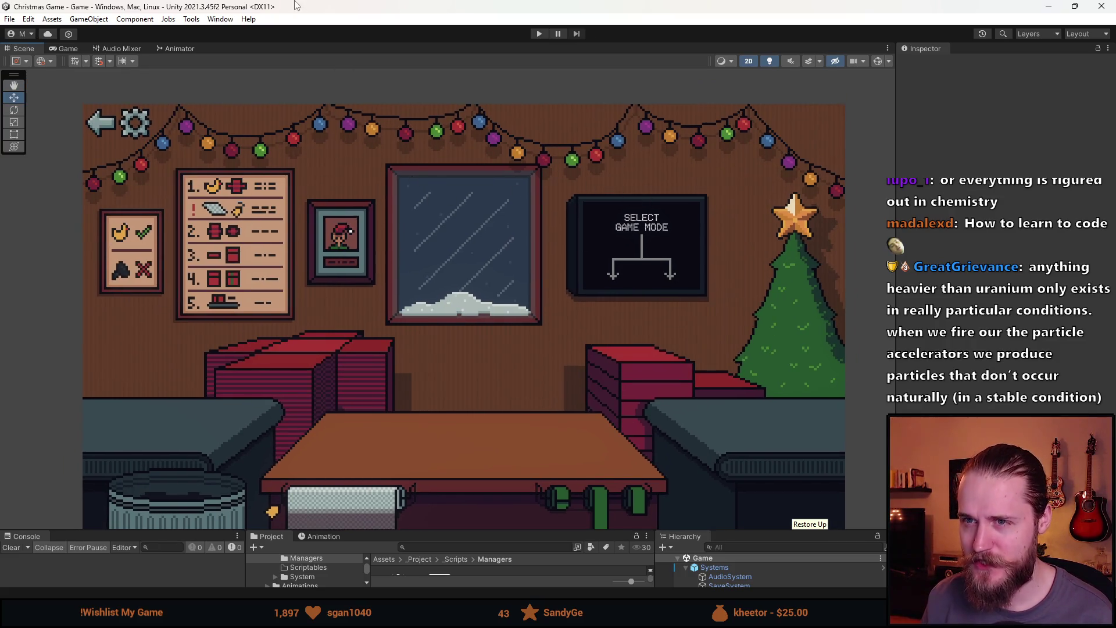
key(alt+Tab)
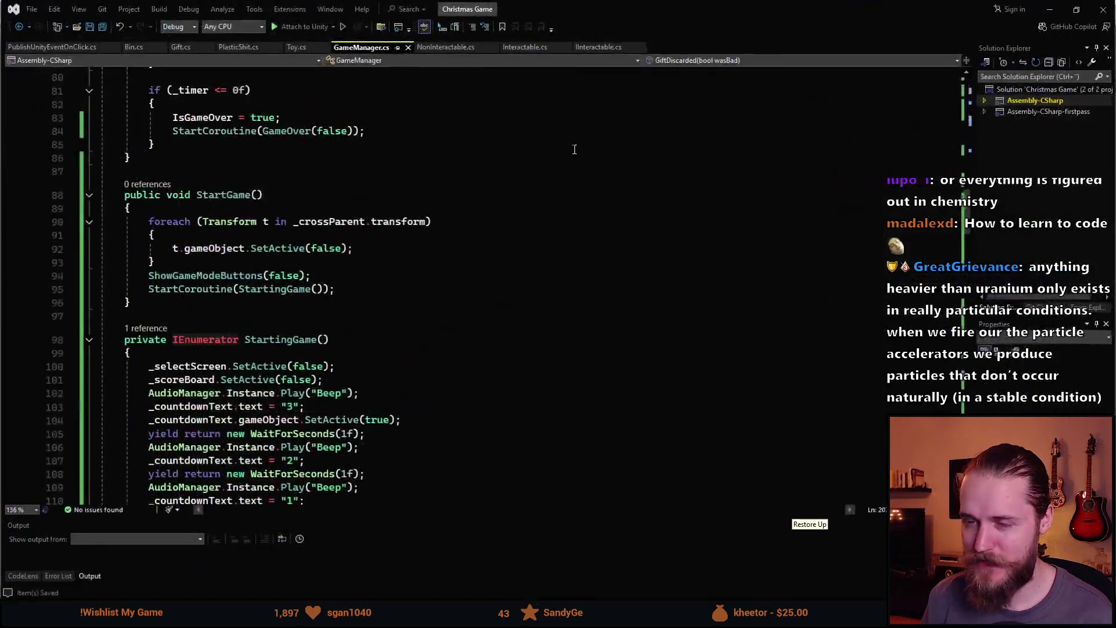
Switch to the PlasticShit.cs tab to view UsePlasticShit and its gift-state condition.
scroll(278, 355, up, 1)
scroll(278, 355, down, 7)
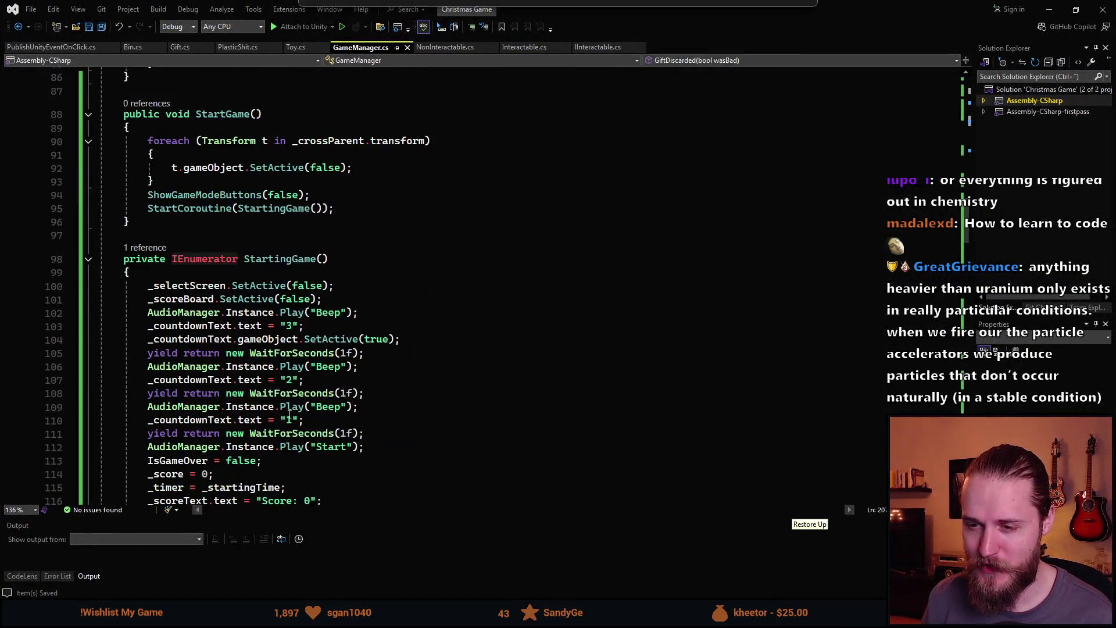
scroll(292, 412, up, 7)
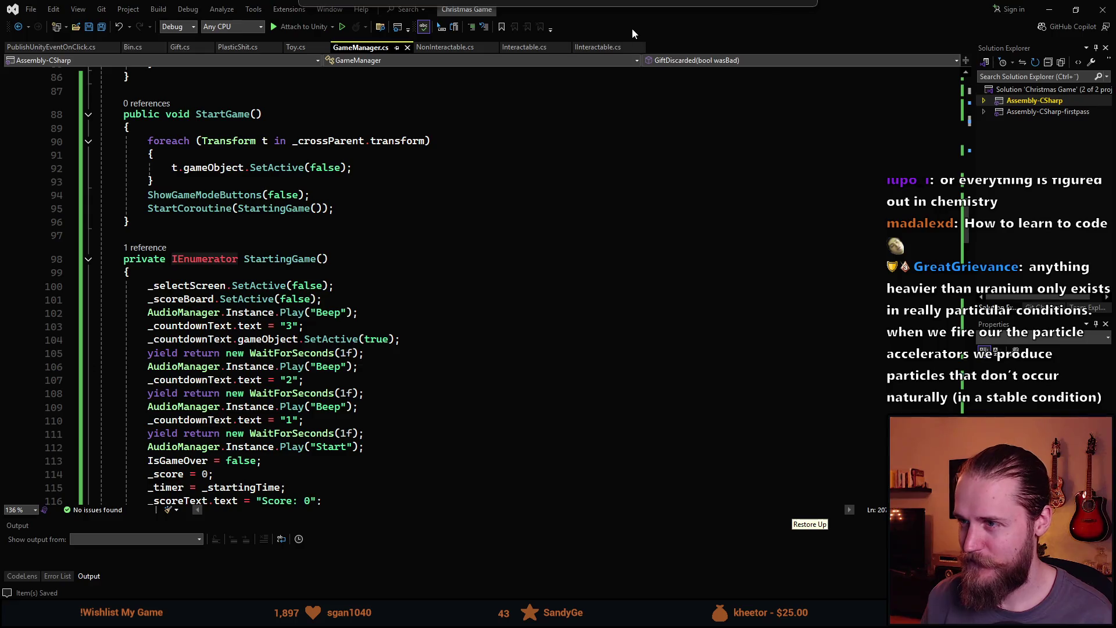
key(alt+Tab)
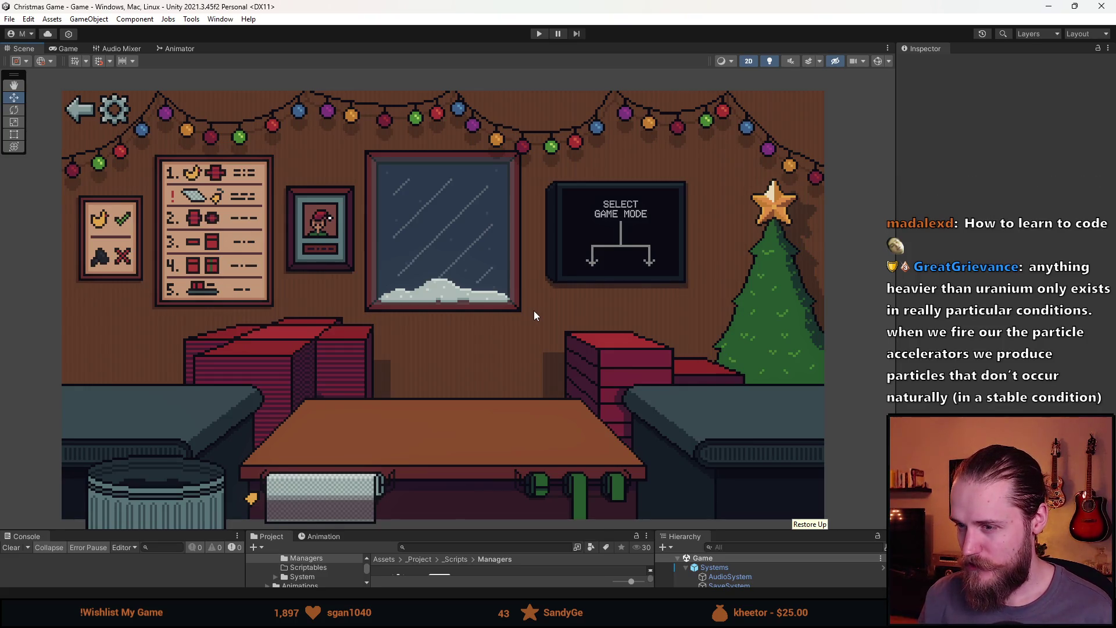
key(alt+Tab)
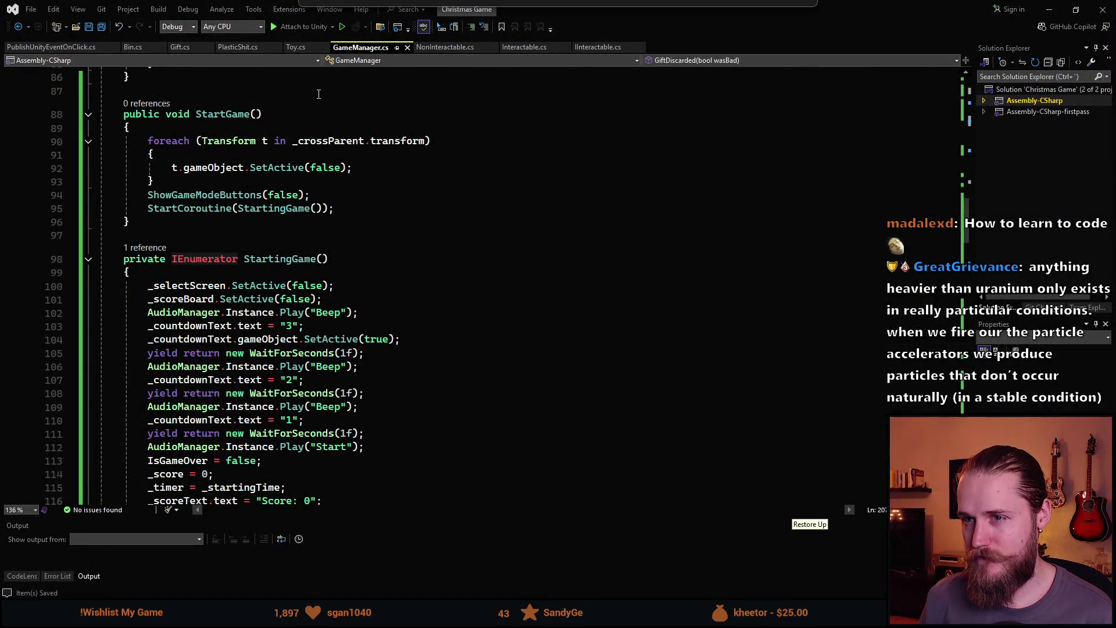
click(238, 48)
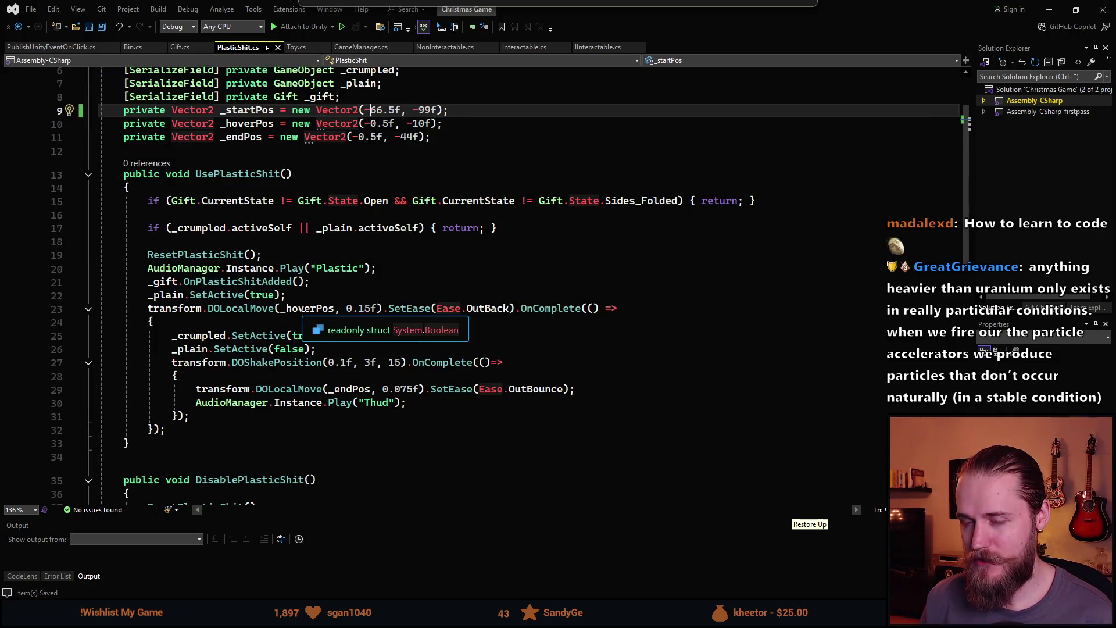
Highlight ResetPlasticShit, then follow DisablePlasticShit's reference to line 111 of Gift.cs in FoldFront.
scroll(303, 316, down, 7)
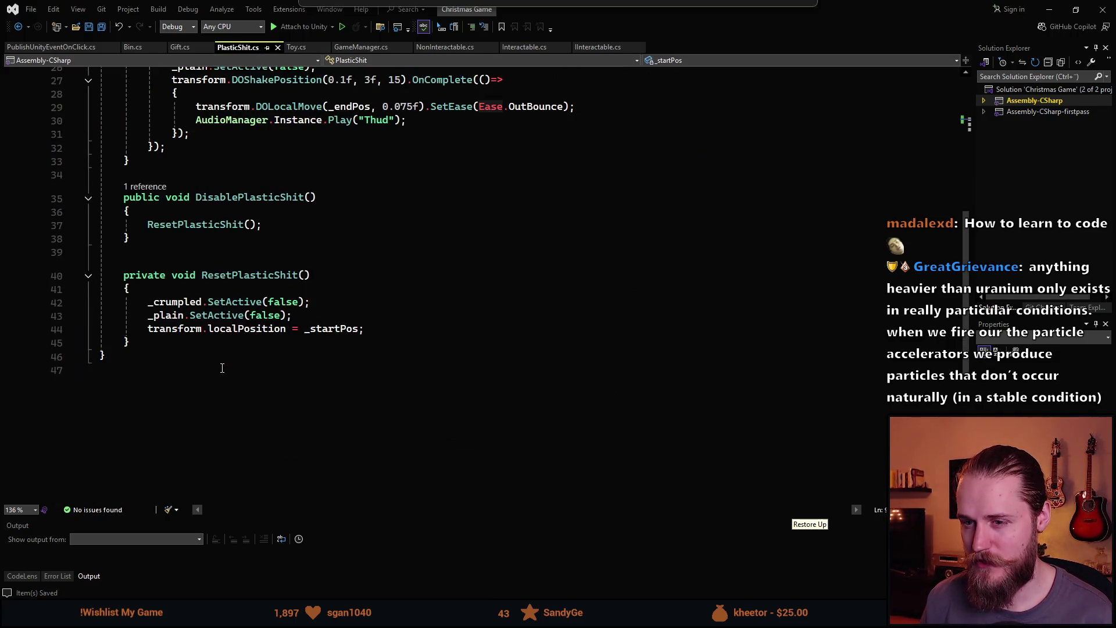
click(298, 275)
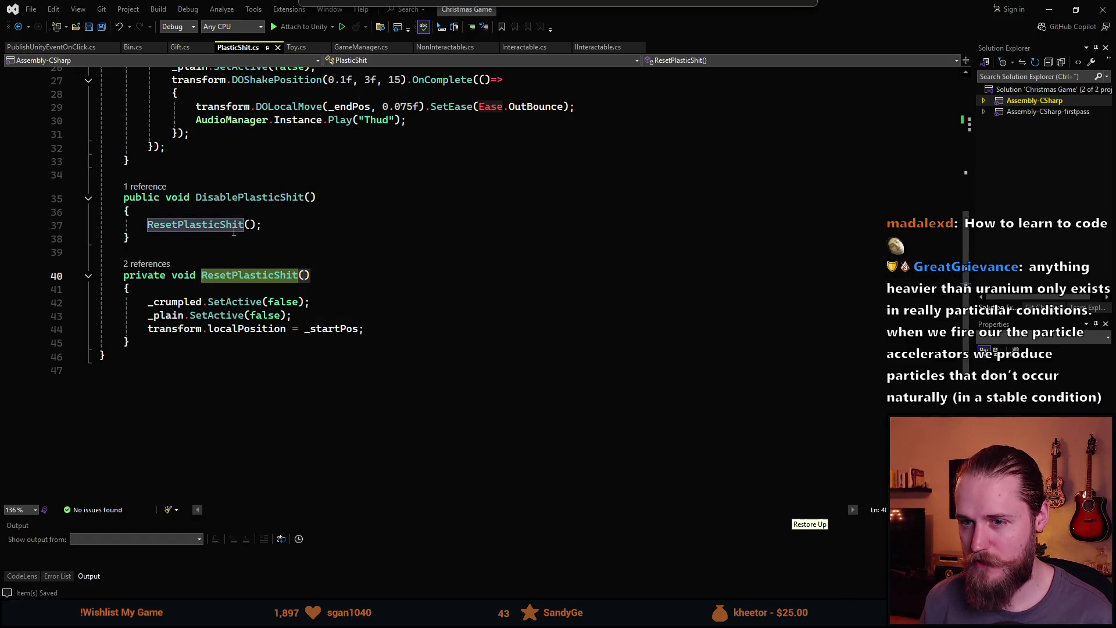
scroll(292, 272, up, 6)
scroll(291, 273, up, 3)
scroll(152, 357, down, 5)
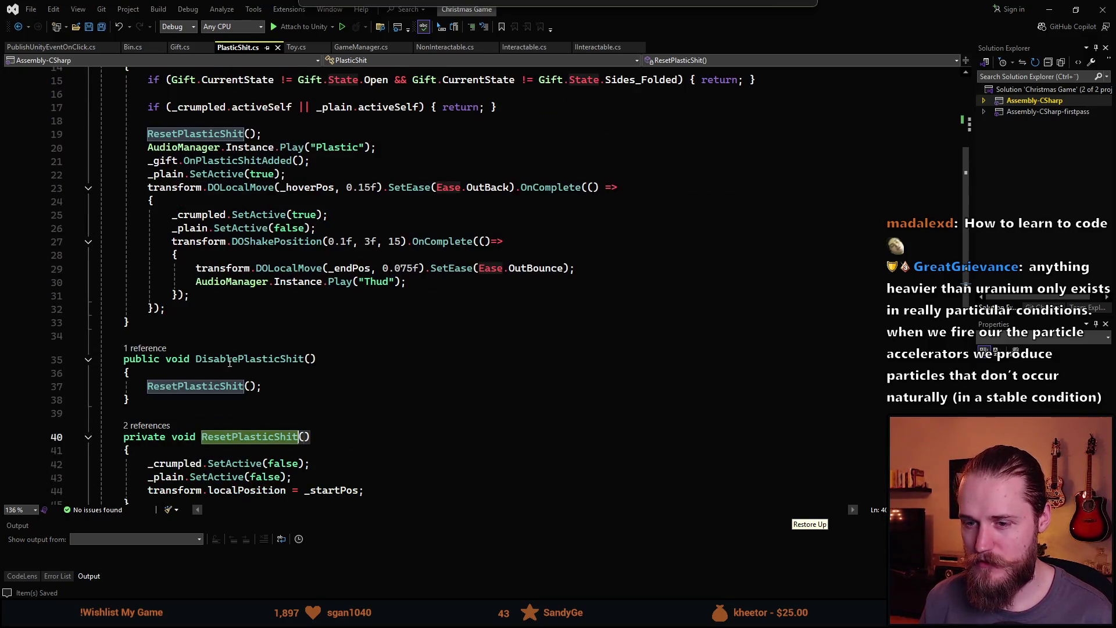
click(152, 348)
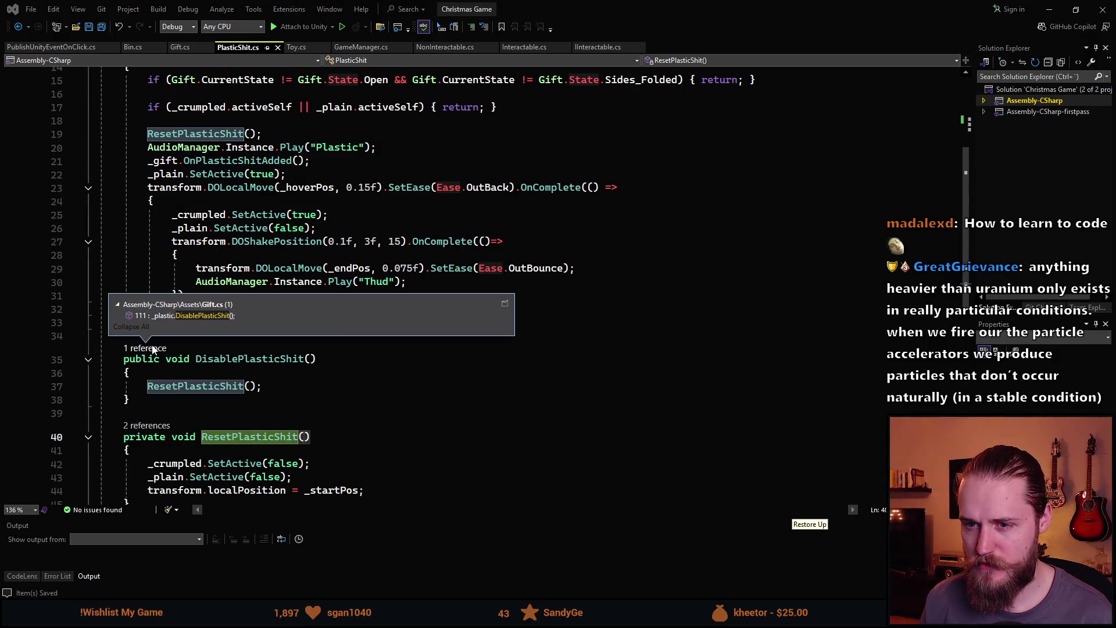
double_click(200, 316)
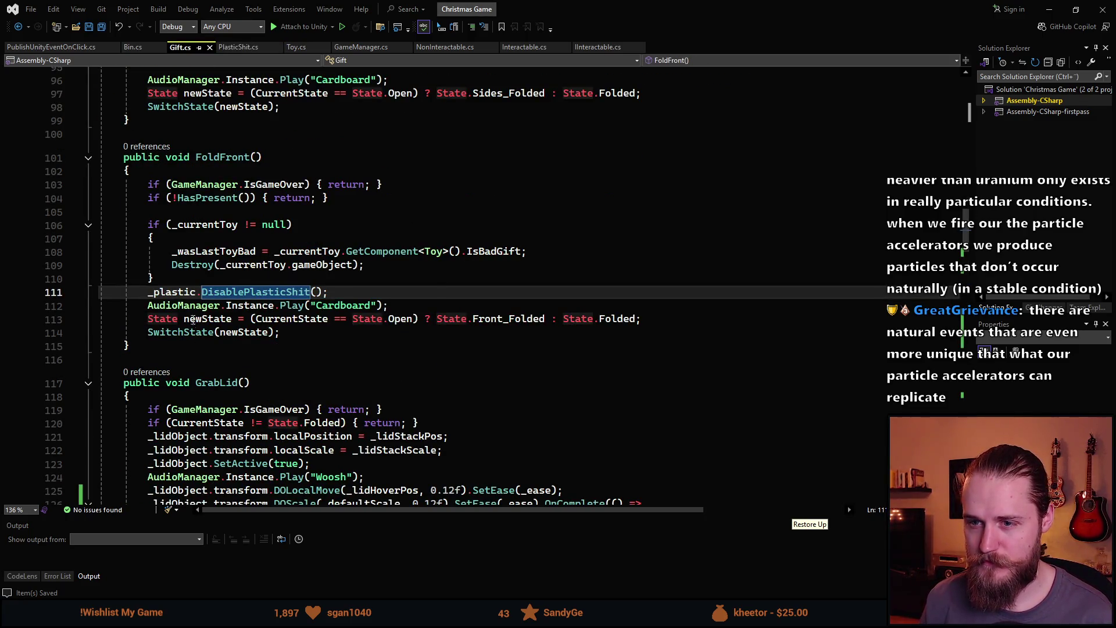
Scroll through Gift.cs to find the IsGameOver branch in ThrowGift.
scroll(261, 345, down, 7)
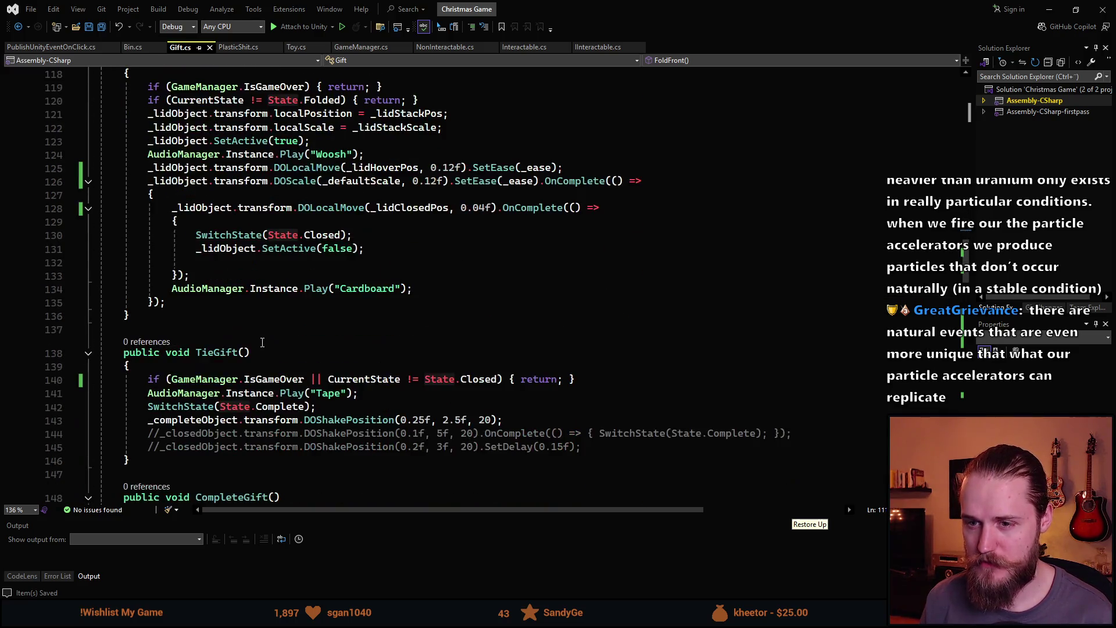
scroll(263, 341, down, 15)
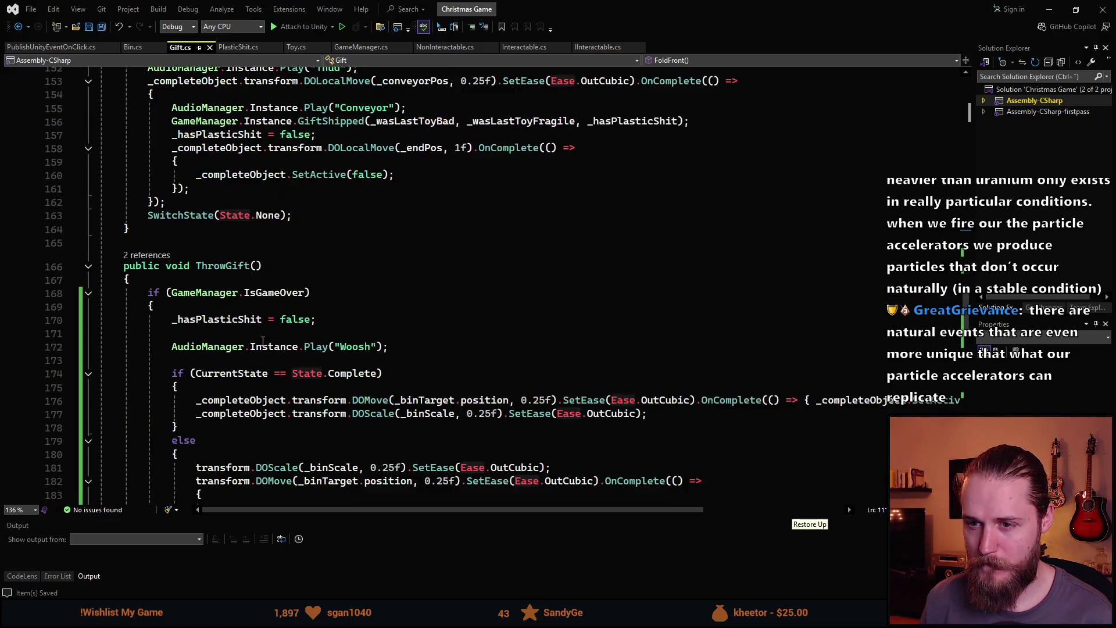
scroll(262, 341, down, 2)
scroll(263, 341, up, 3)
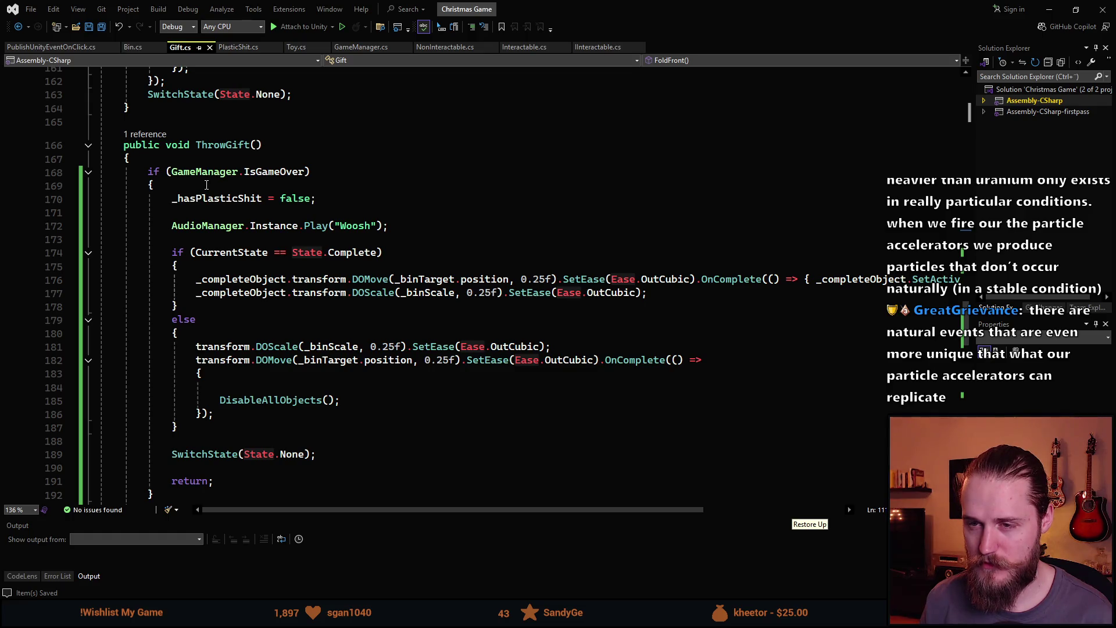
scroll(206, 185, up, 5)
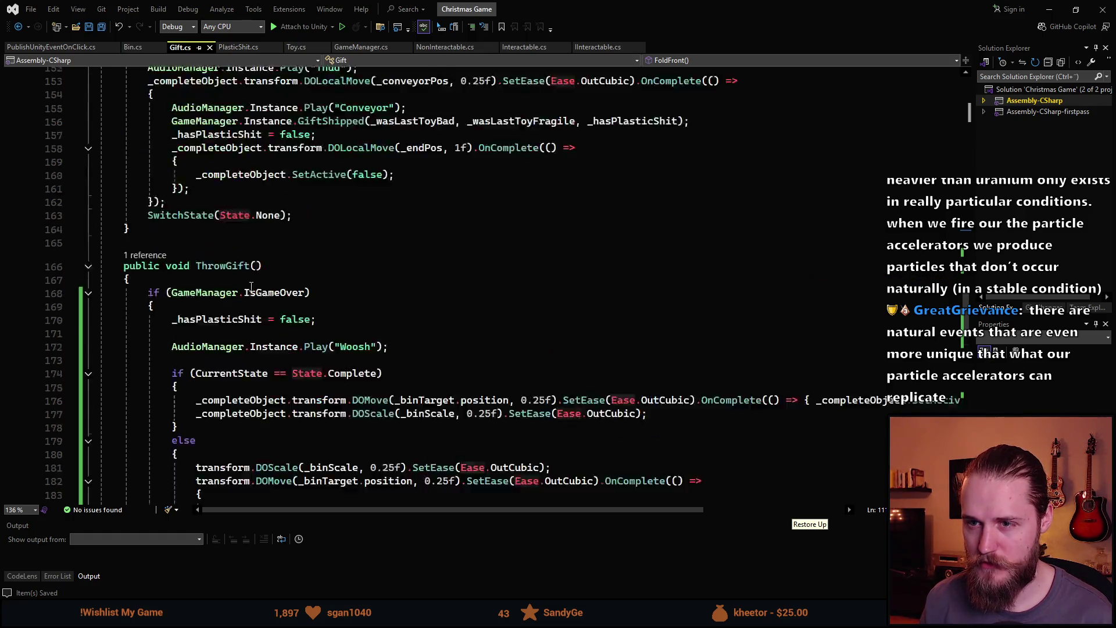
scroll(265, 313, down, 11)
scroll(265, 313, down, 7)
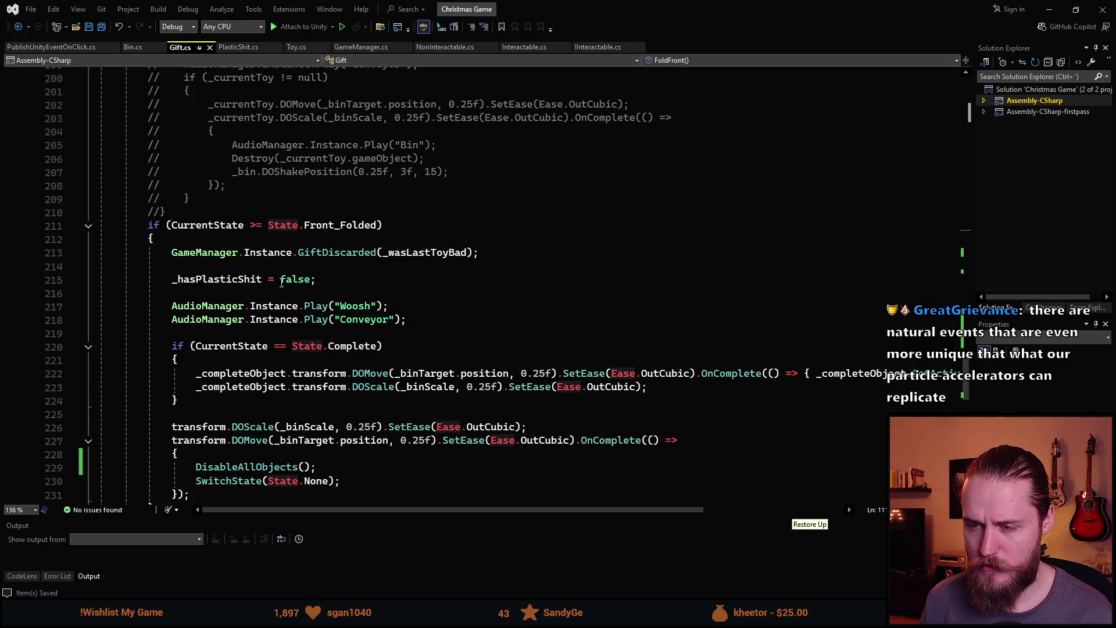
scroll(231, 344, up, 2)
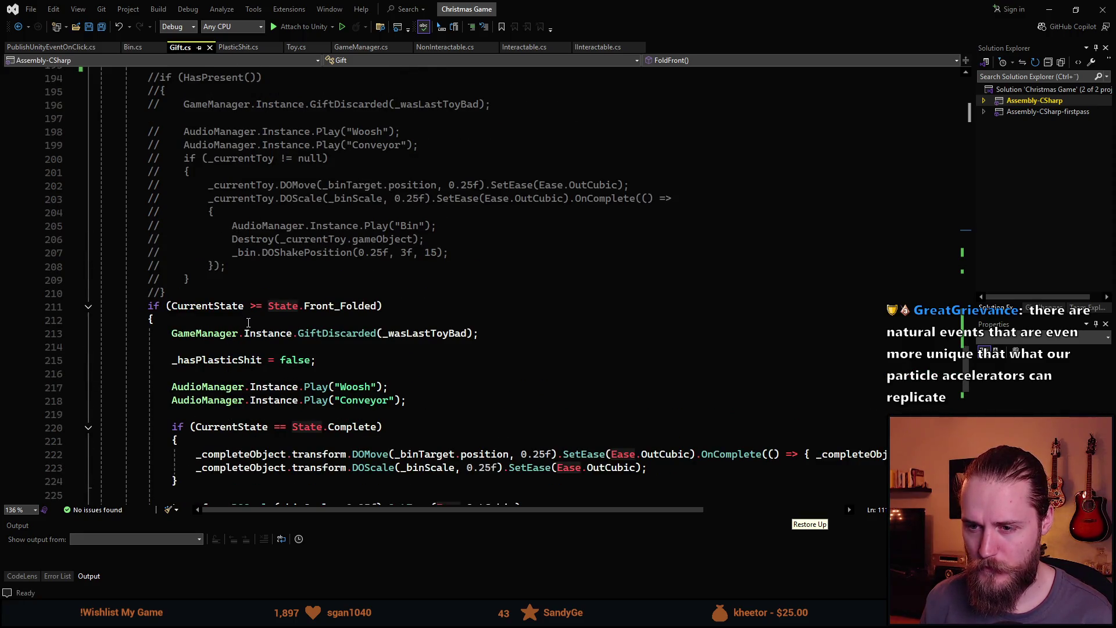
scroll(248, 321, up, 12)
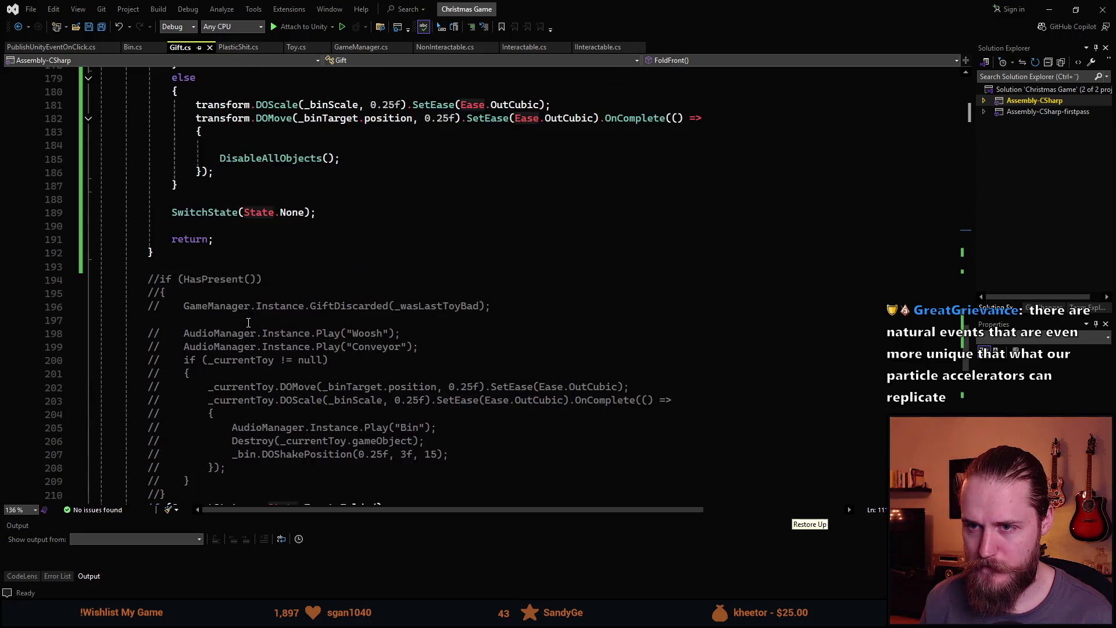
scroll(248, 322, down, 1)
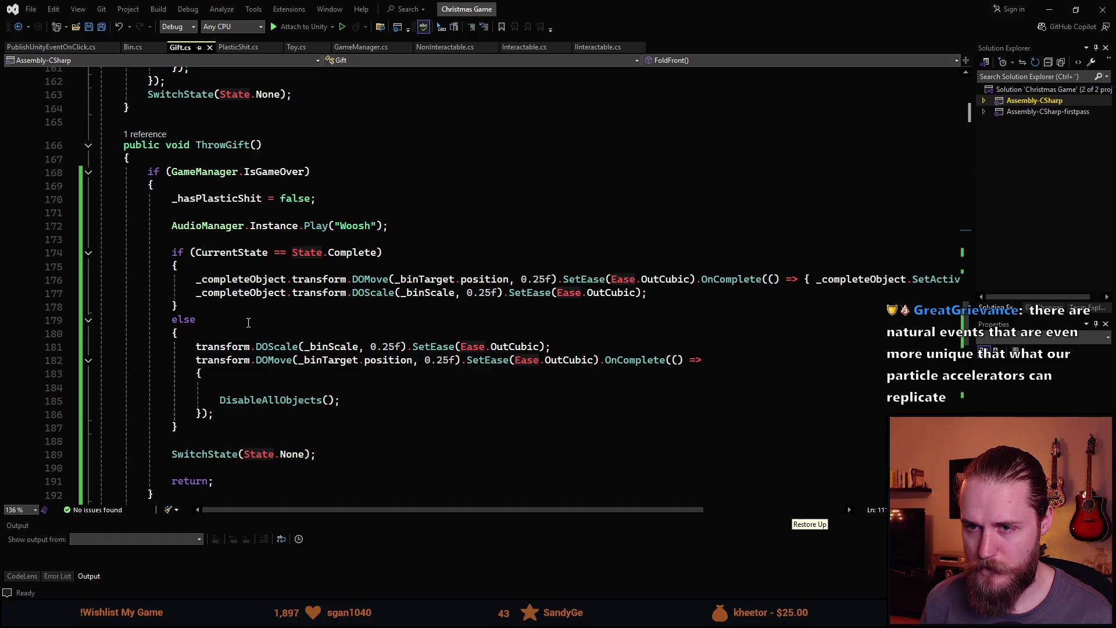
scroll(248, 323, down, 12)
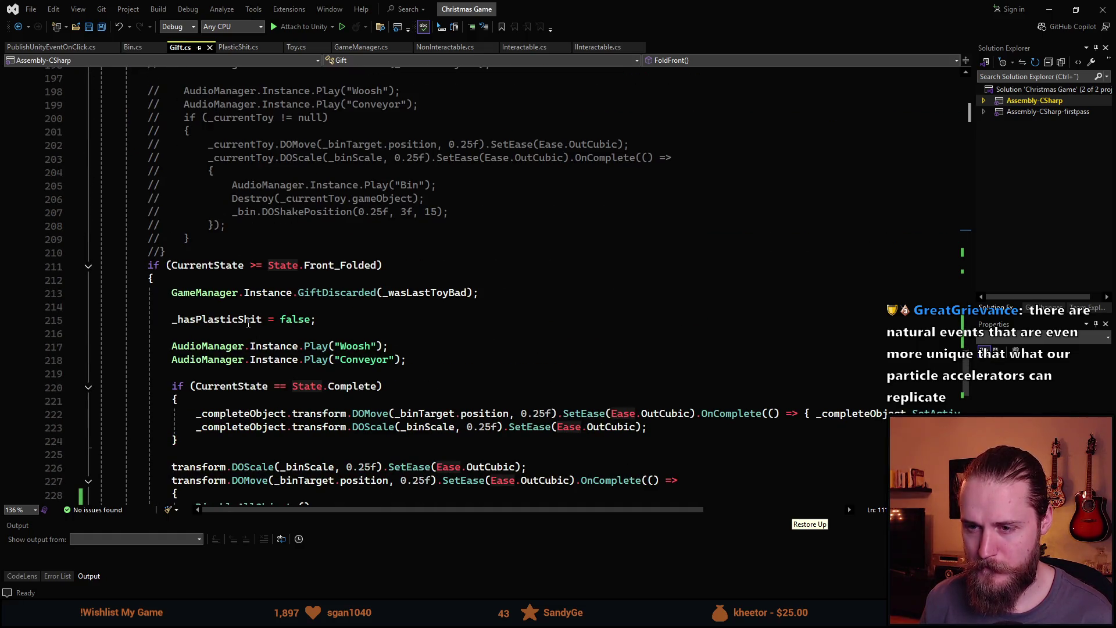
mouse_move(316, 265)
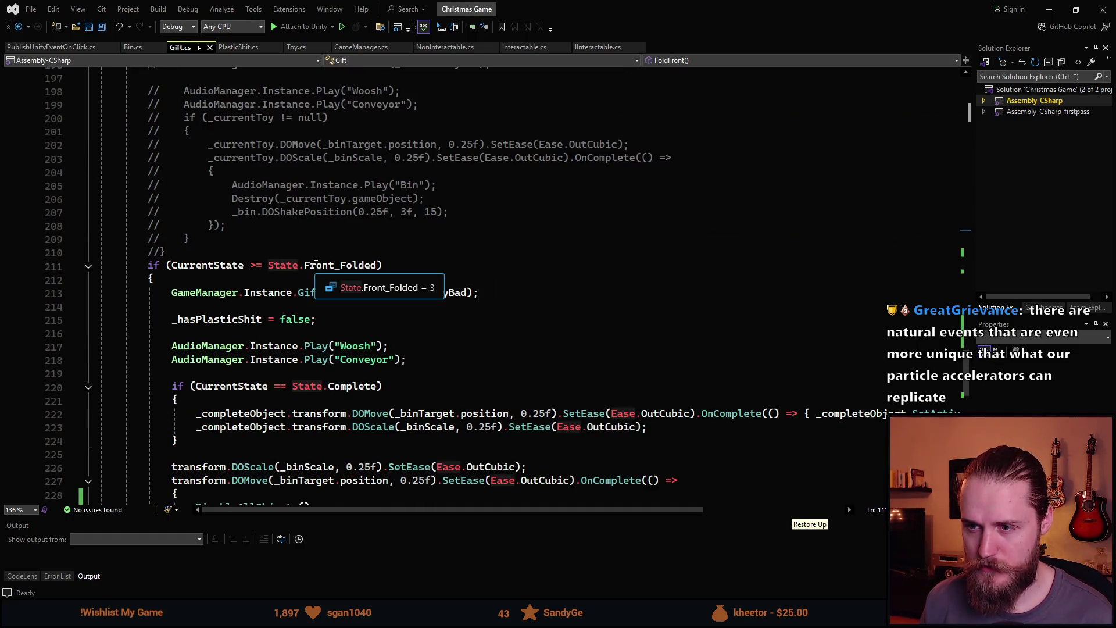
scroll(238, 283, up, 12)
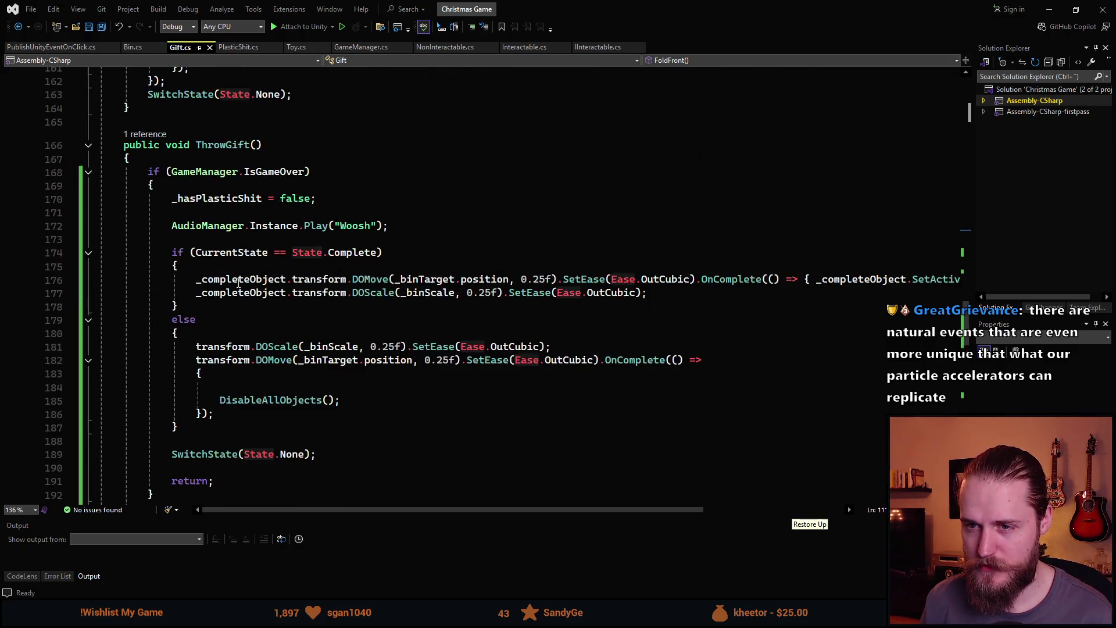
Add _plastic.DisablePlasticShit() inside the game-over branch and save Gift.cs.
click(209, 187)
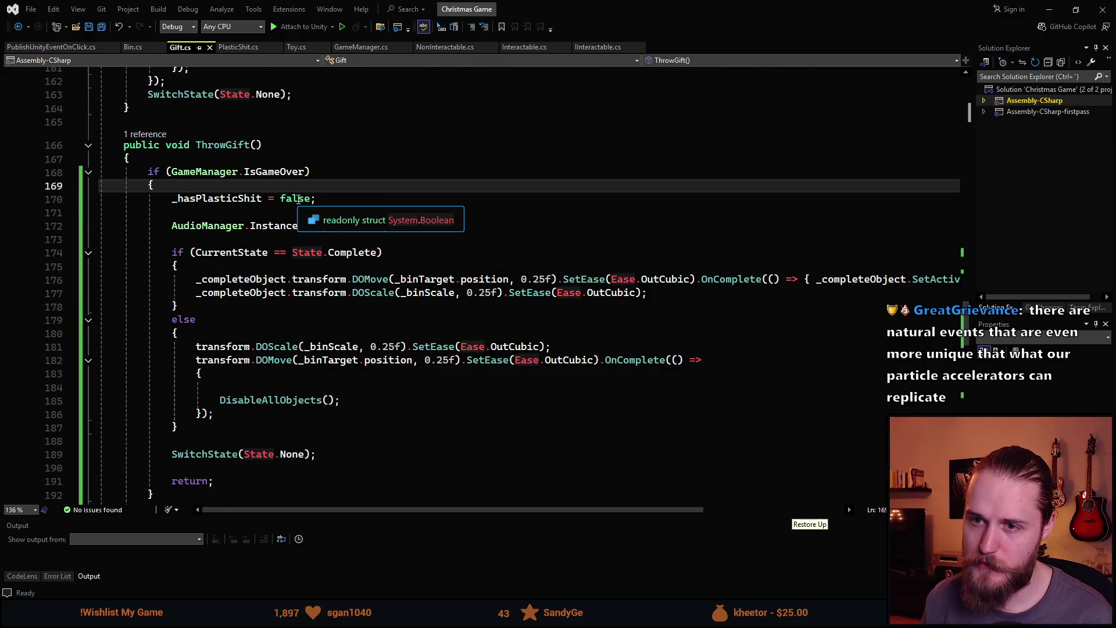
key(Return)
text(_)
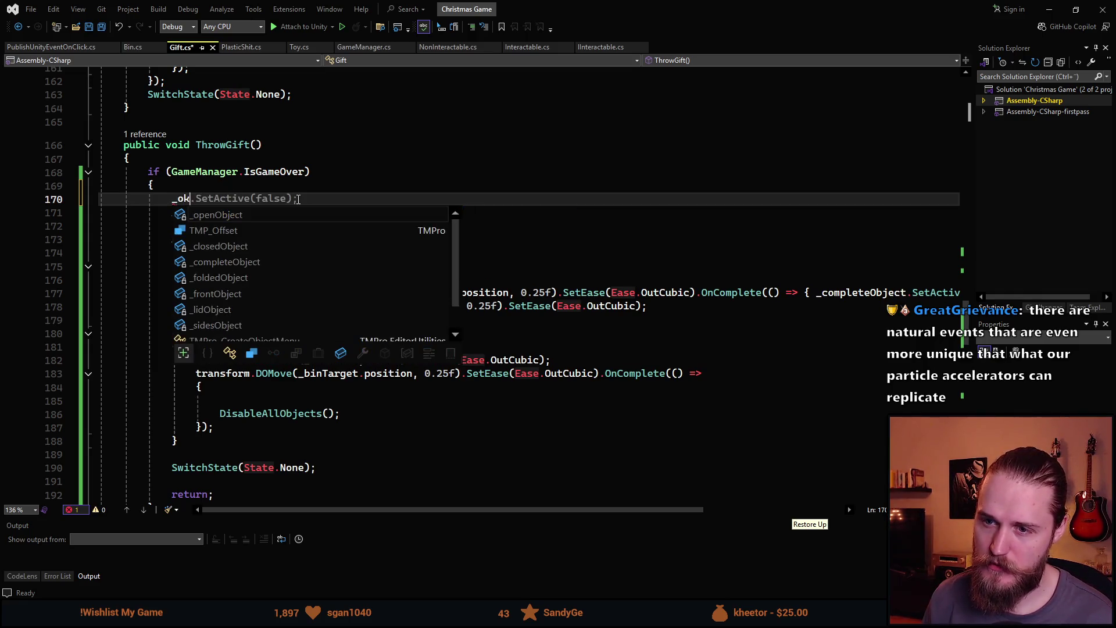
text(plastic.)
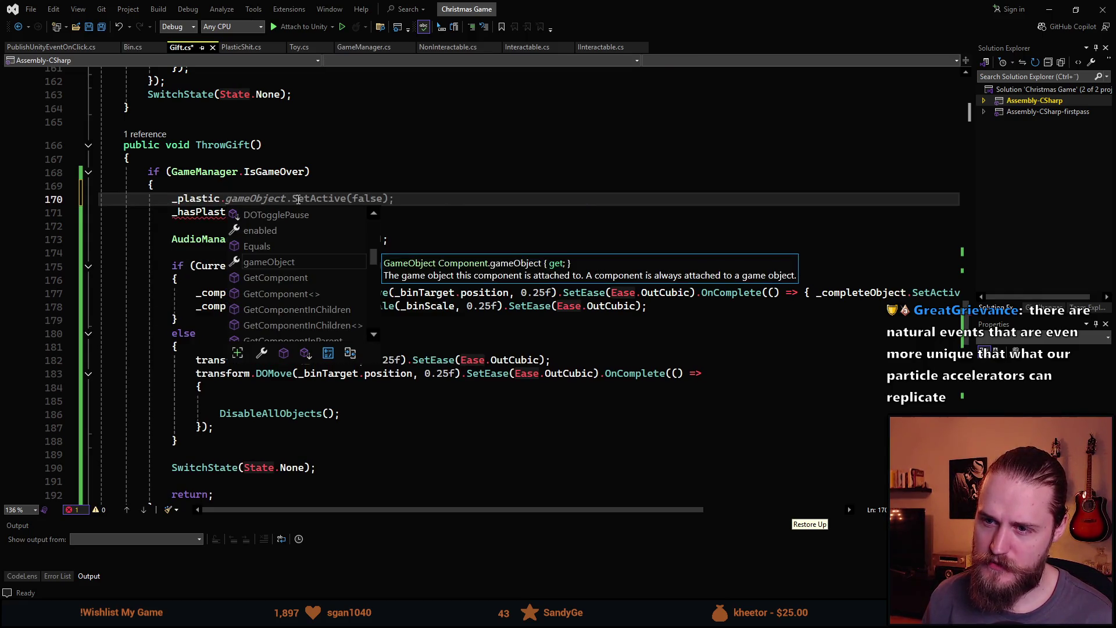
text(D)
key(Tab)
key(ctrl+s)
key(alt+Tab)
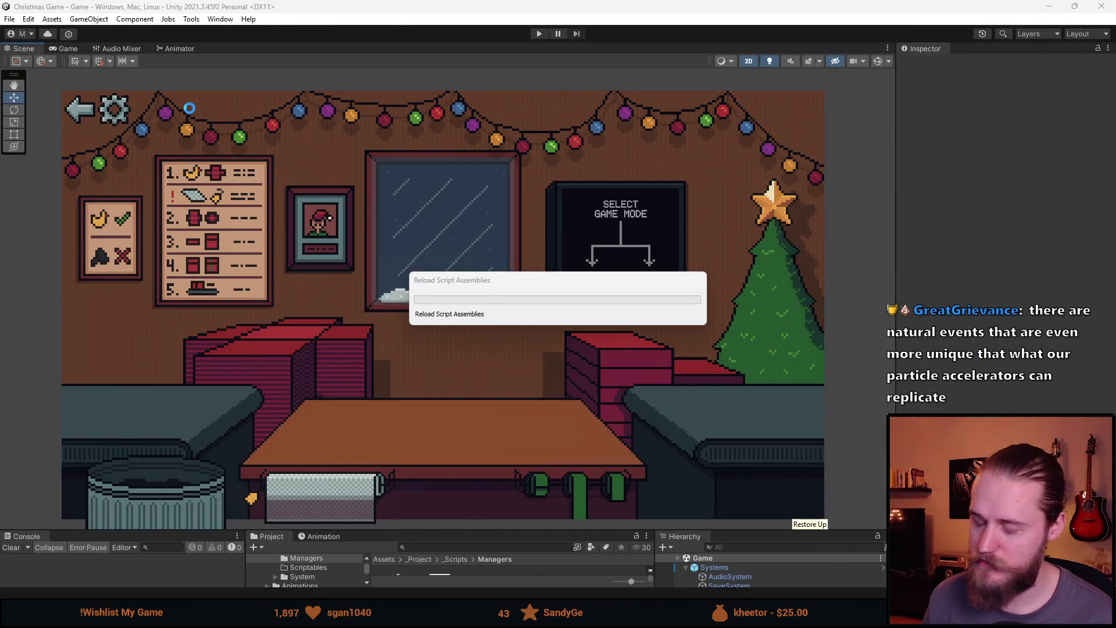
Enter Play mode and choose the NORMAL game mode.
click(539, 33)
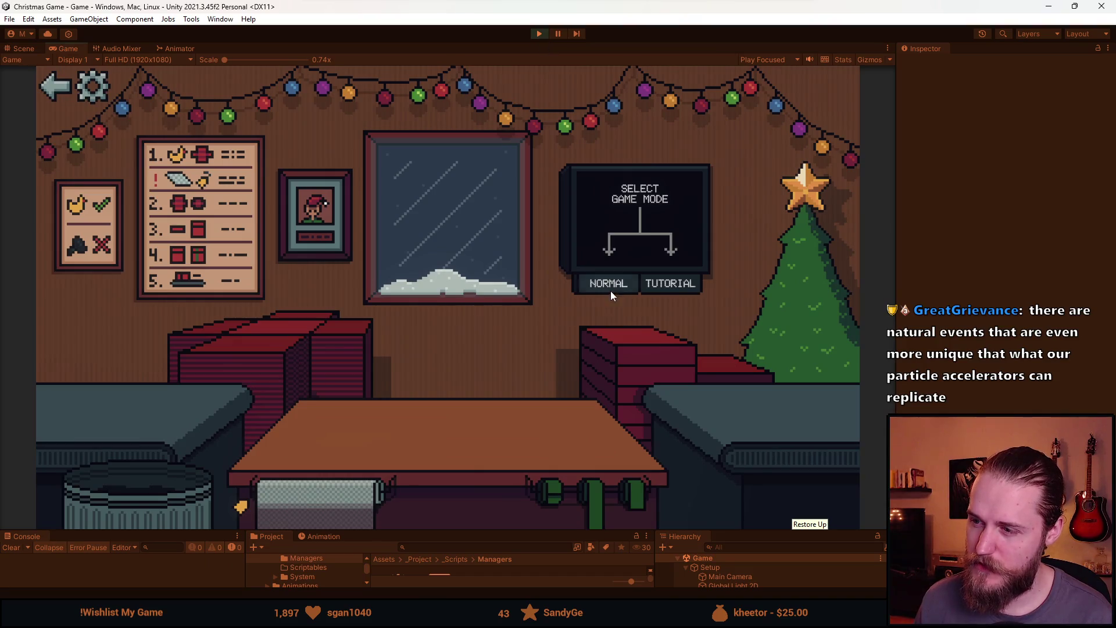
click(609, 286)
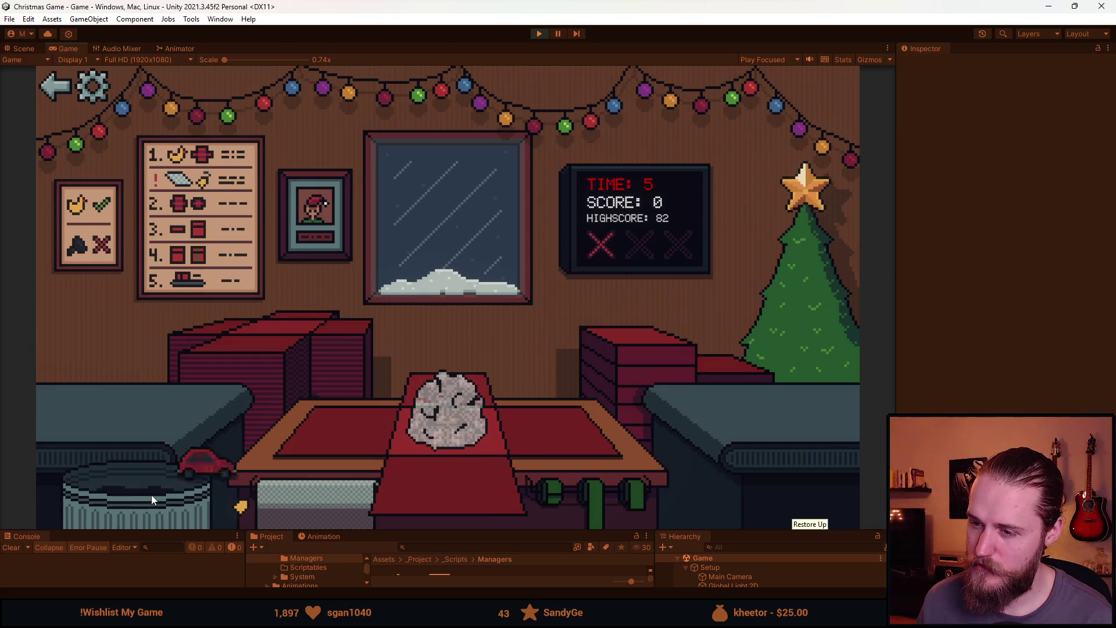
Move the DisablePlasticShit() line above the IsGameOver check, unindent it, add a blank line, and save.
click(545, 36)
key(alt+Tab)
scroll(176, 254, up, 1)
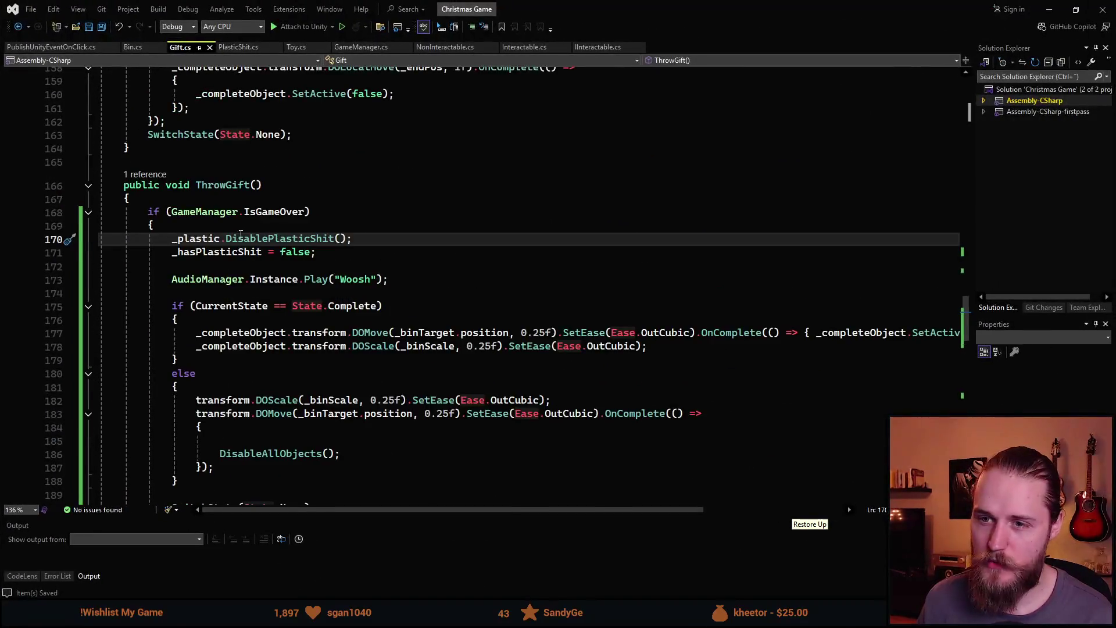
key(Home)
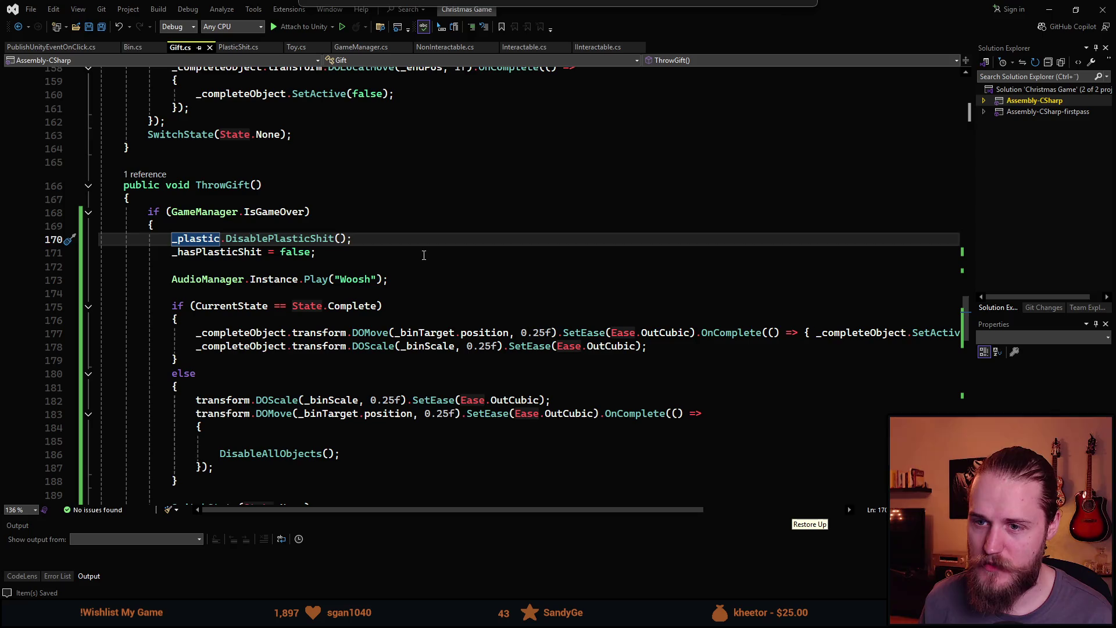
key(alt+Up)
key(alt+Up)
key(shift+Tab)
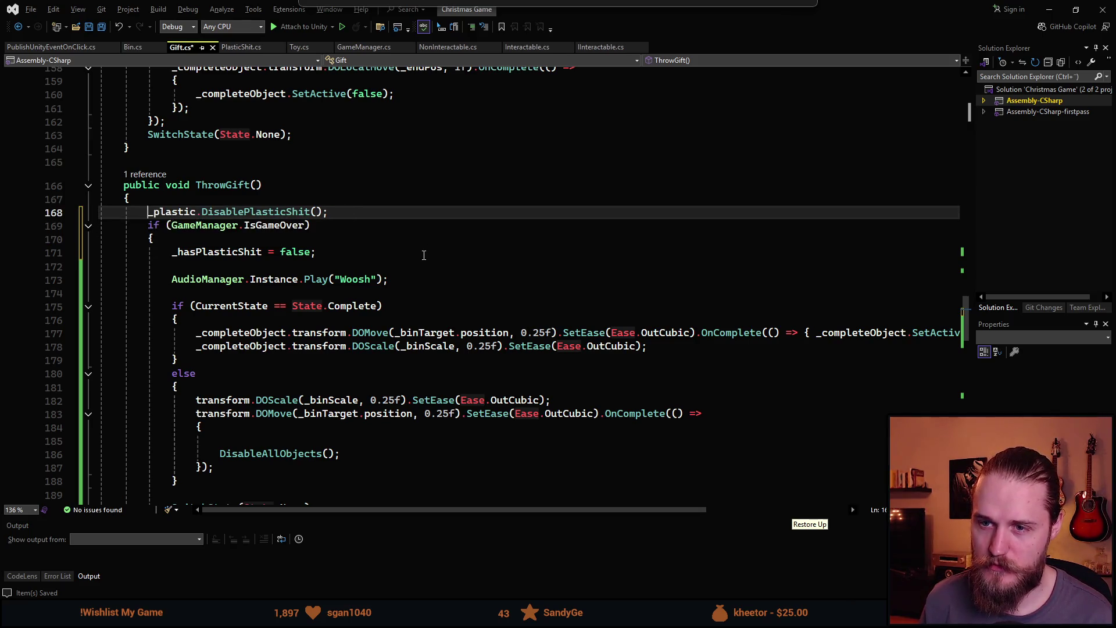
key(Down)
key(Return)
key(ctrl+s)
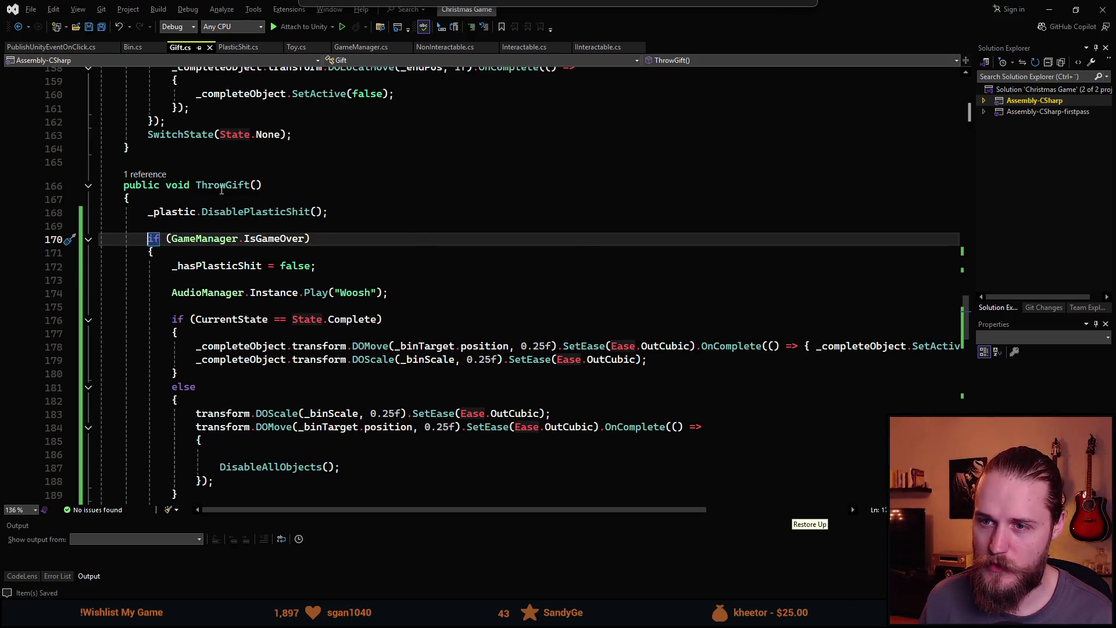
key(alt+Tab)
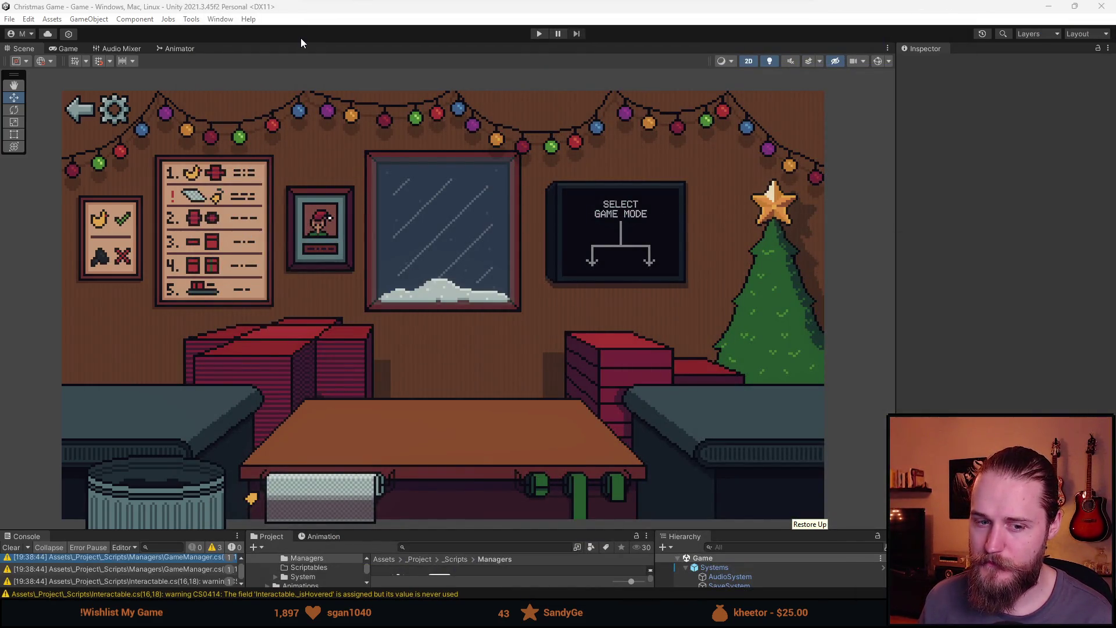
Play a Normal round, binning the toy car and teddy bear, until it ends at score 0.
click(538, 33)
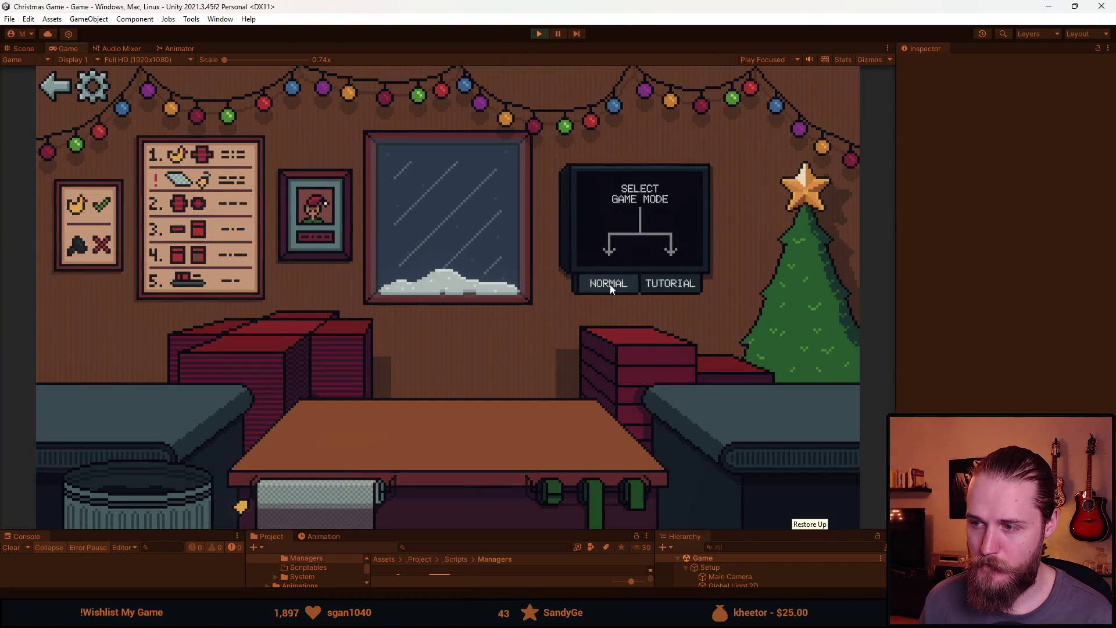
click(609, 284)
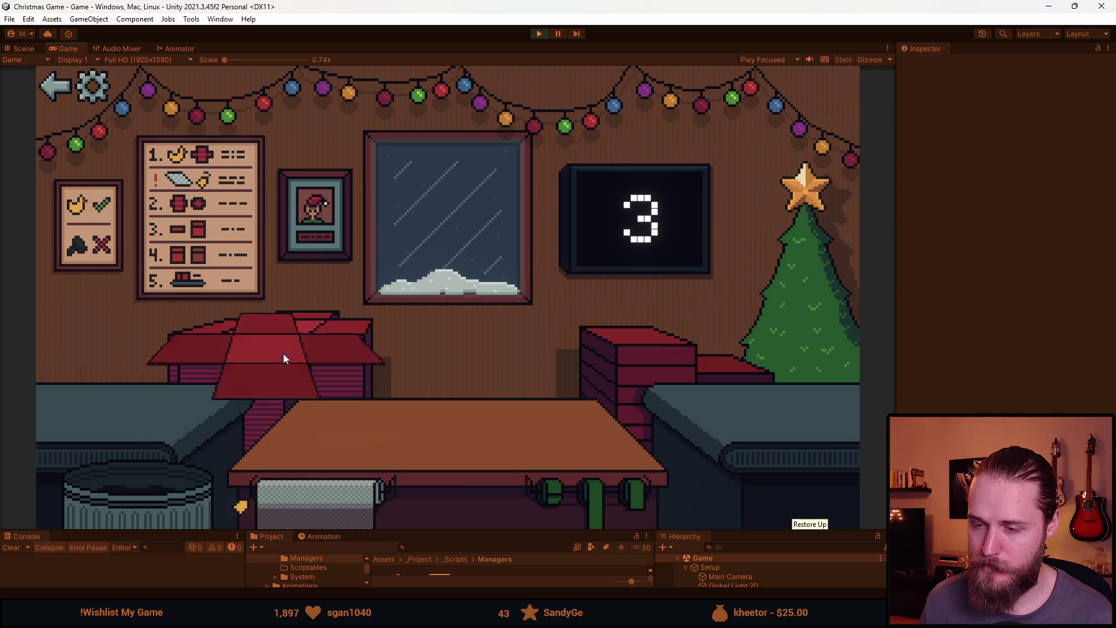
click(166, 497)
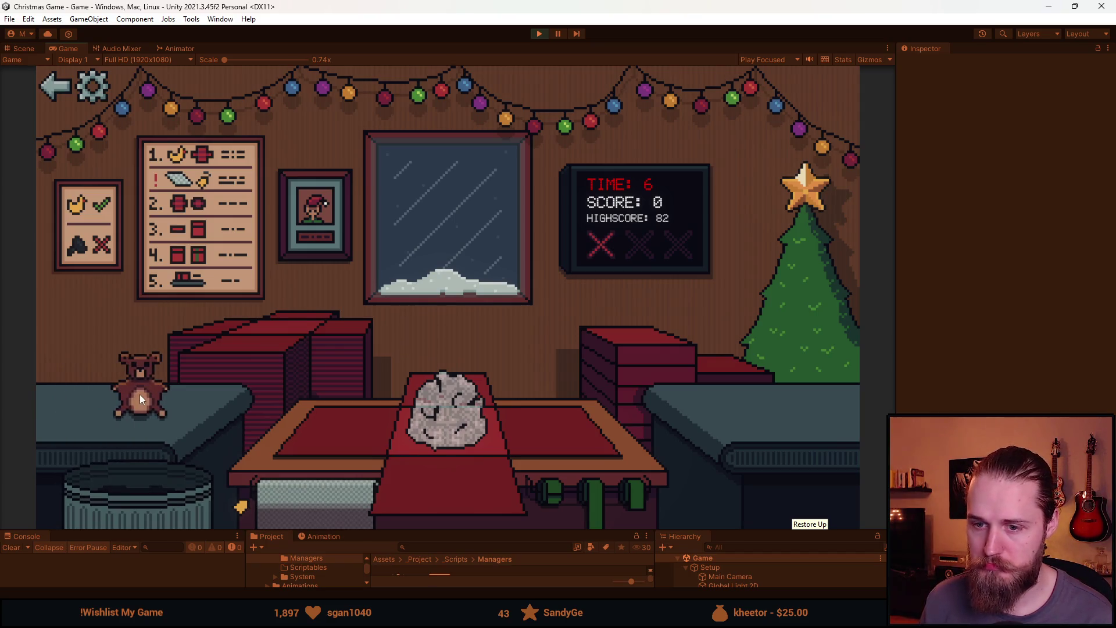
drag(140, 394, 157, 497)
click(157, 497)
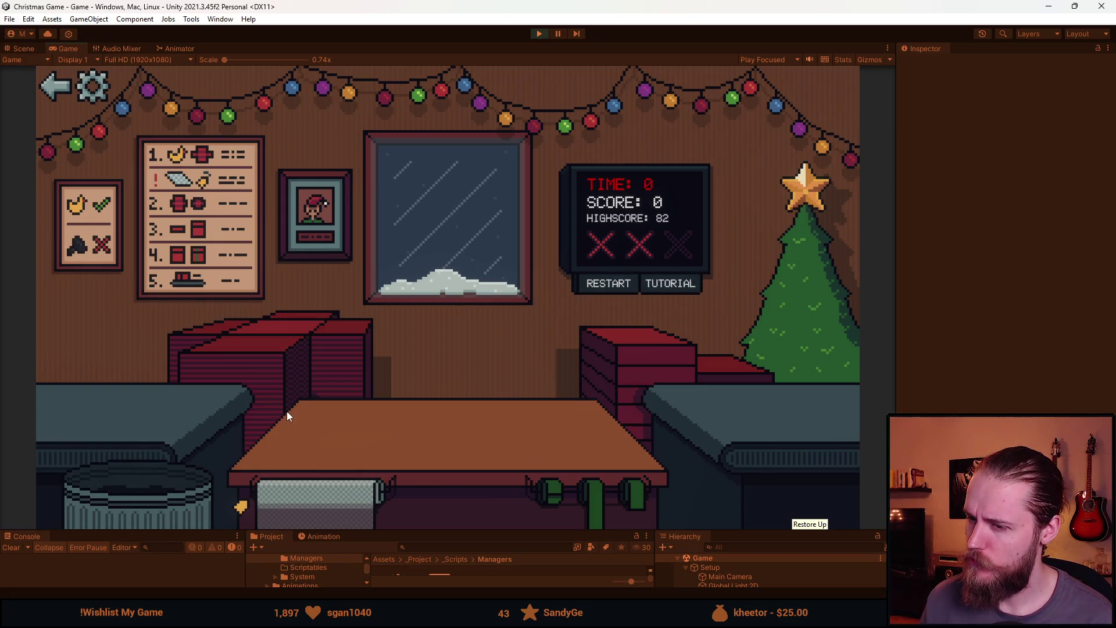
key(alt+Tab)
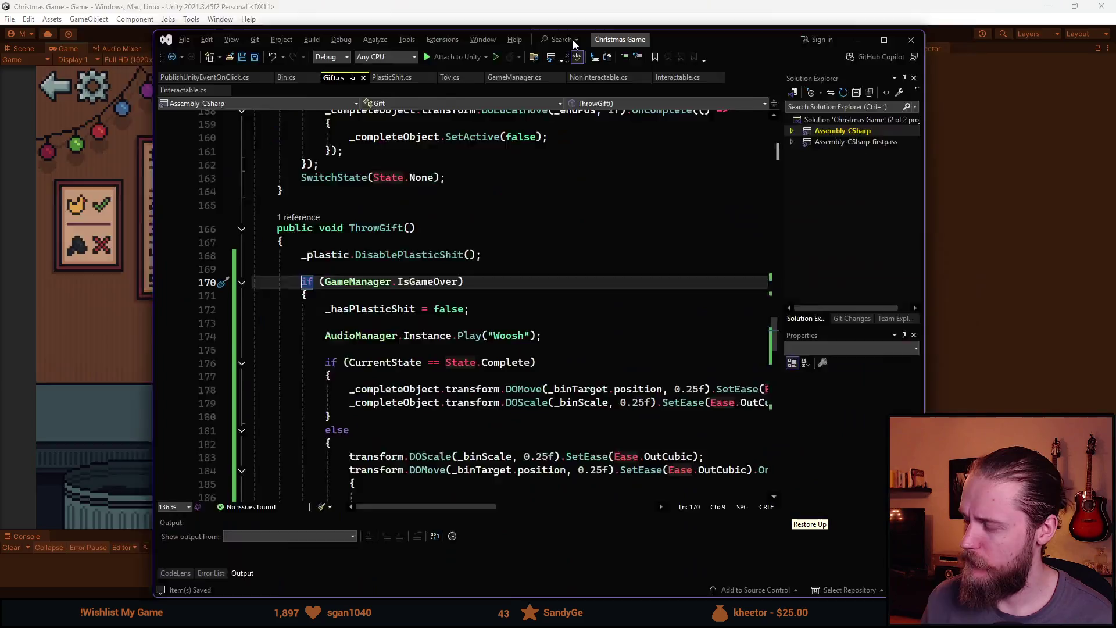
Jump from the DisablePlasticShit call in Gift.cs to its definition in PlasticShit.cs with F12.
click(239, 211)
key(F12)
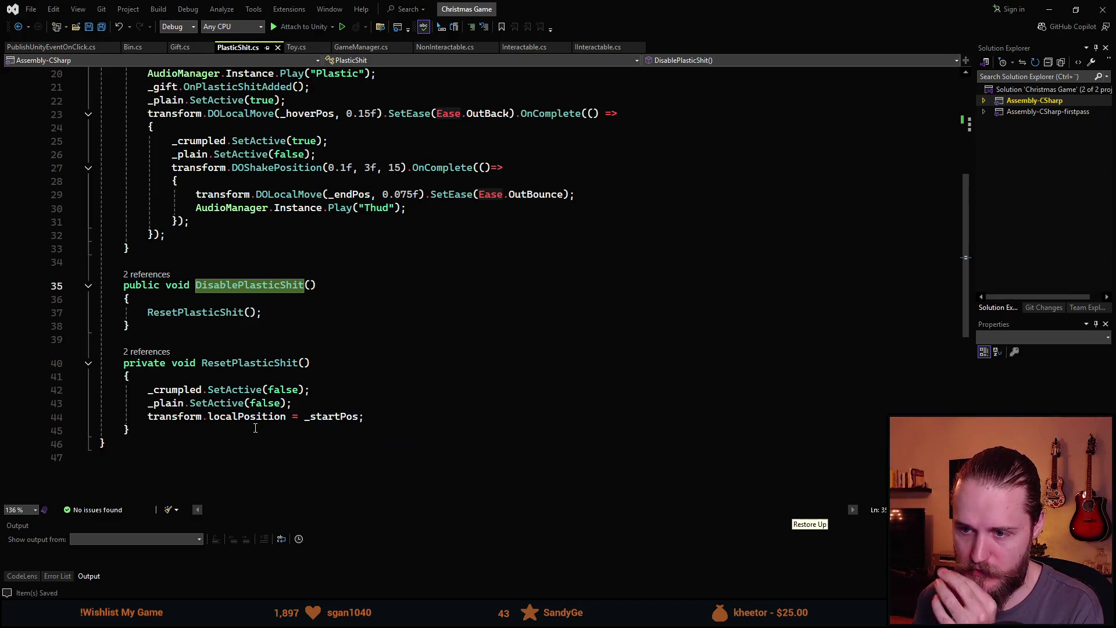
click(183, 51)
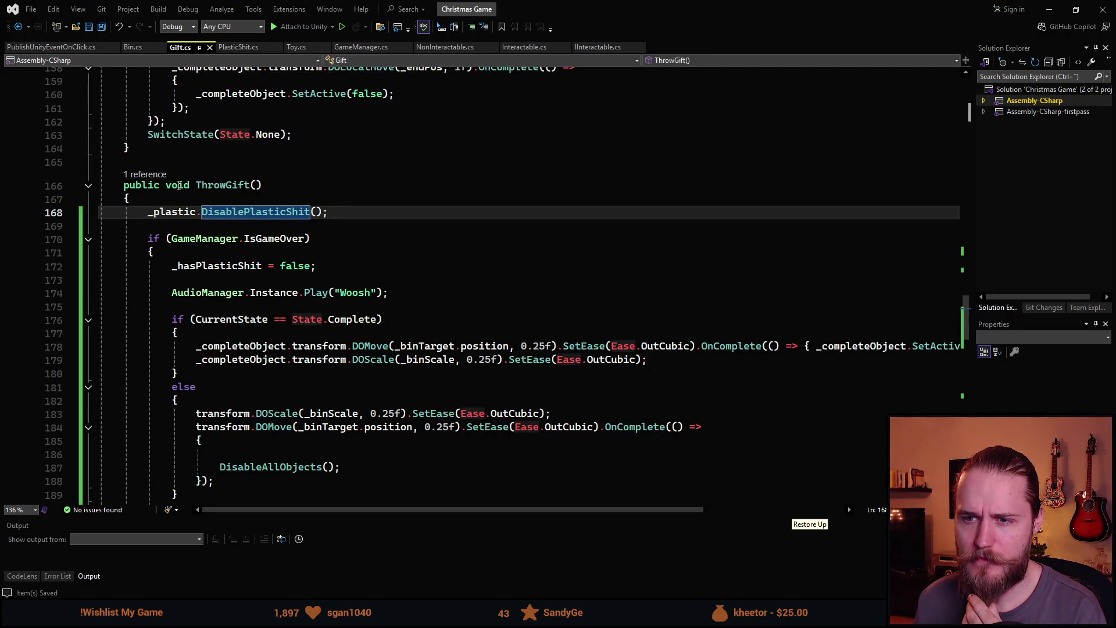
ctrl+click(285, 213)
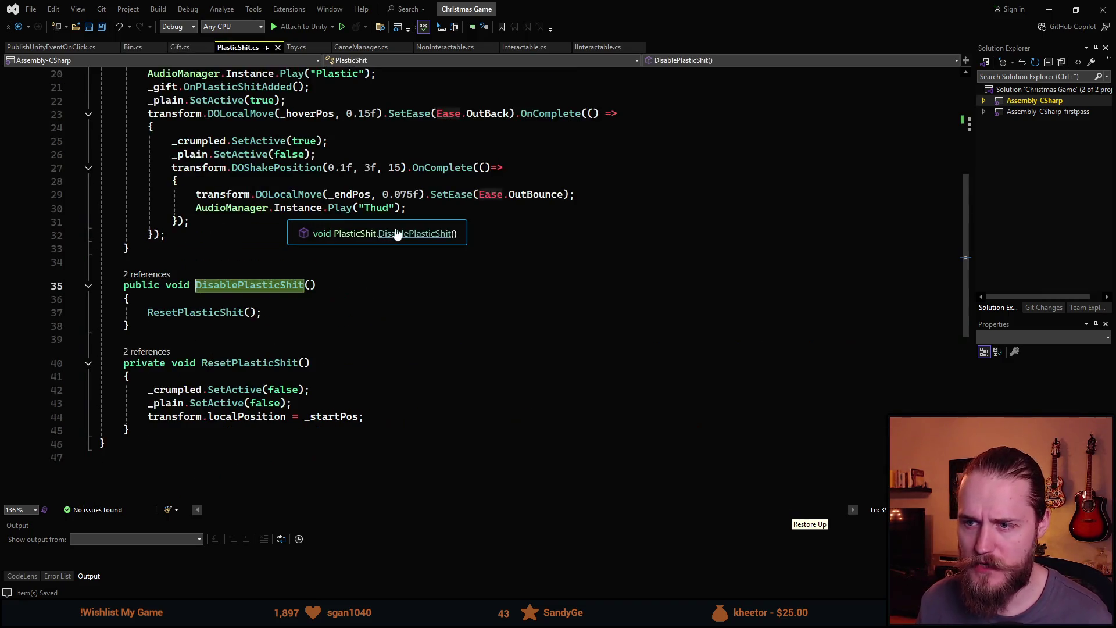
key(alt+Tab)
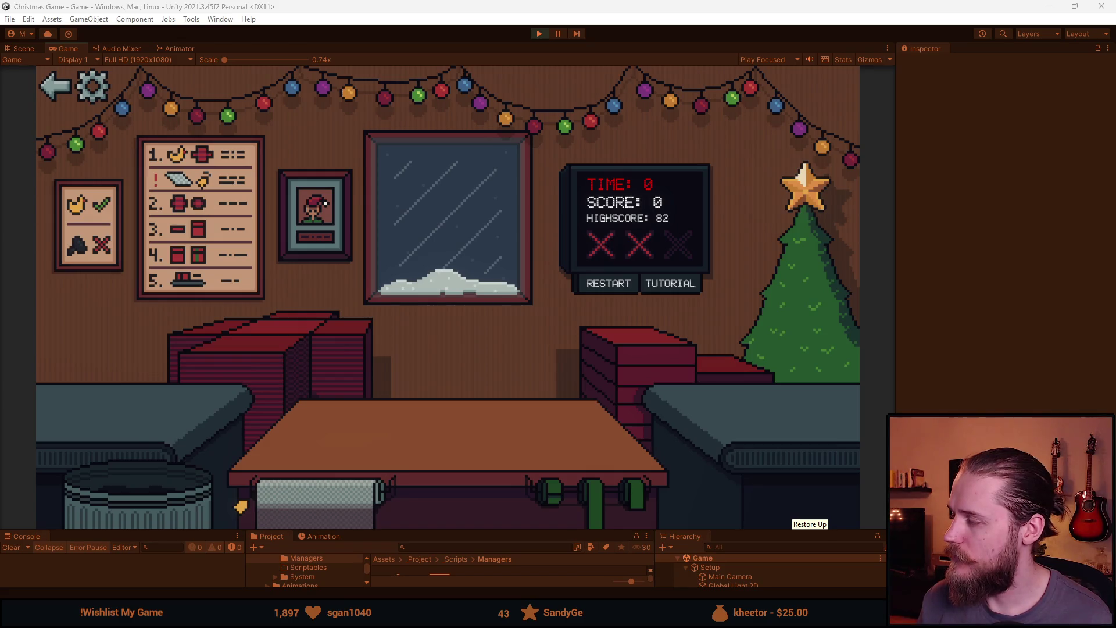
key(alt+Tab)
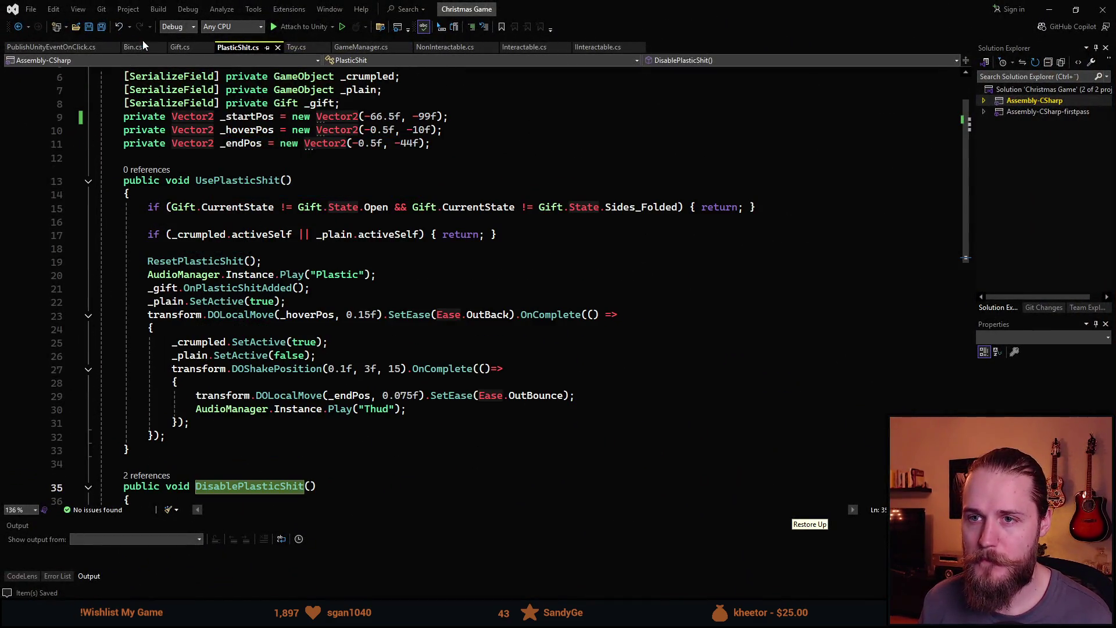
Look over Bin.cs's BinTheTings, Gift.cs's ThrowGift and PlasticShit.cs's UsePlasticShit.
click(134, 47)
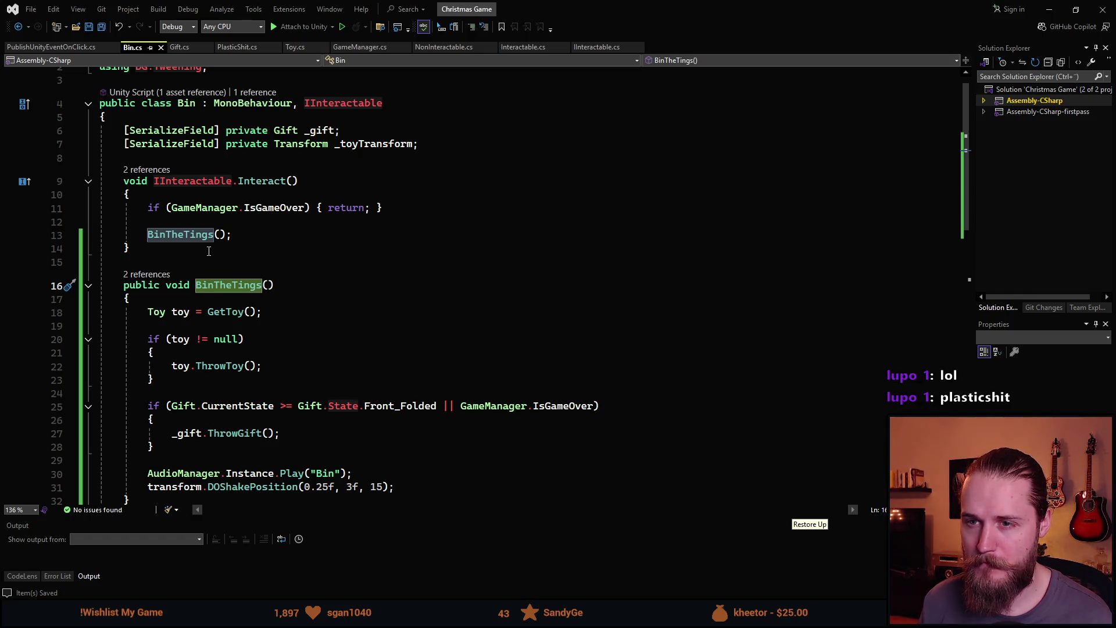
scroll(208, 251, down, 1)
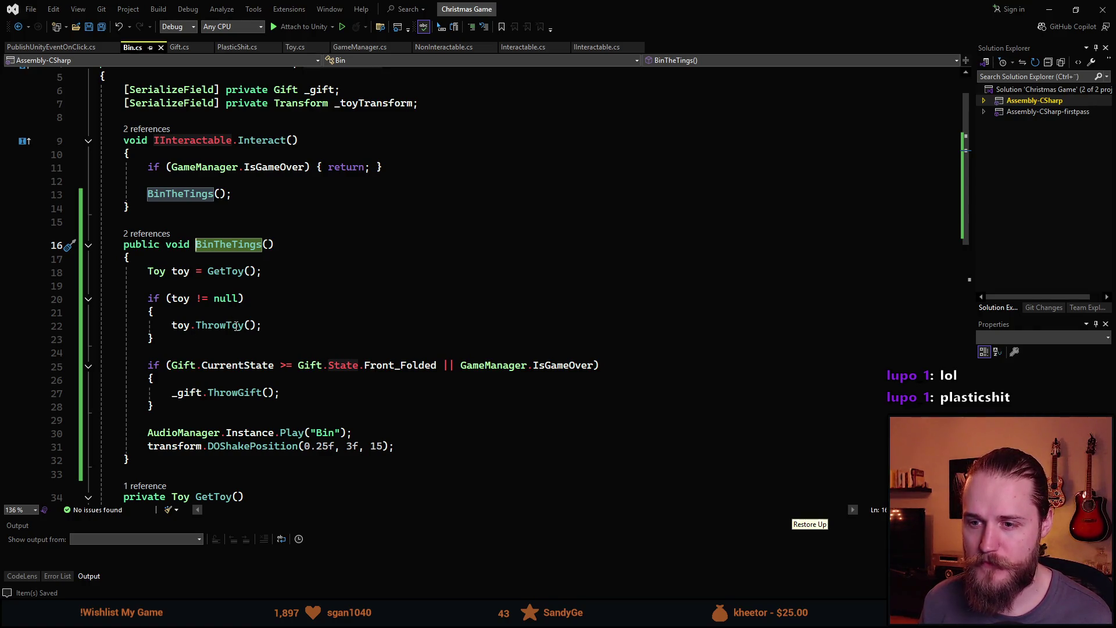
scroll(271, 337, up, 1)
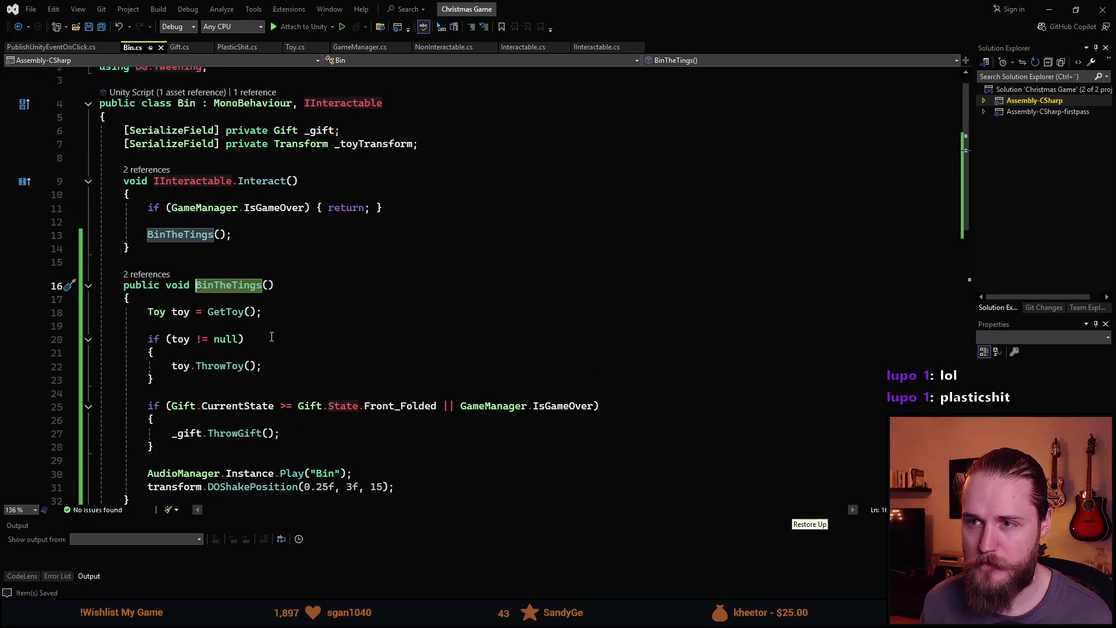
scroll(272, 337, down, 1)
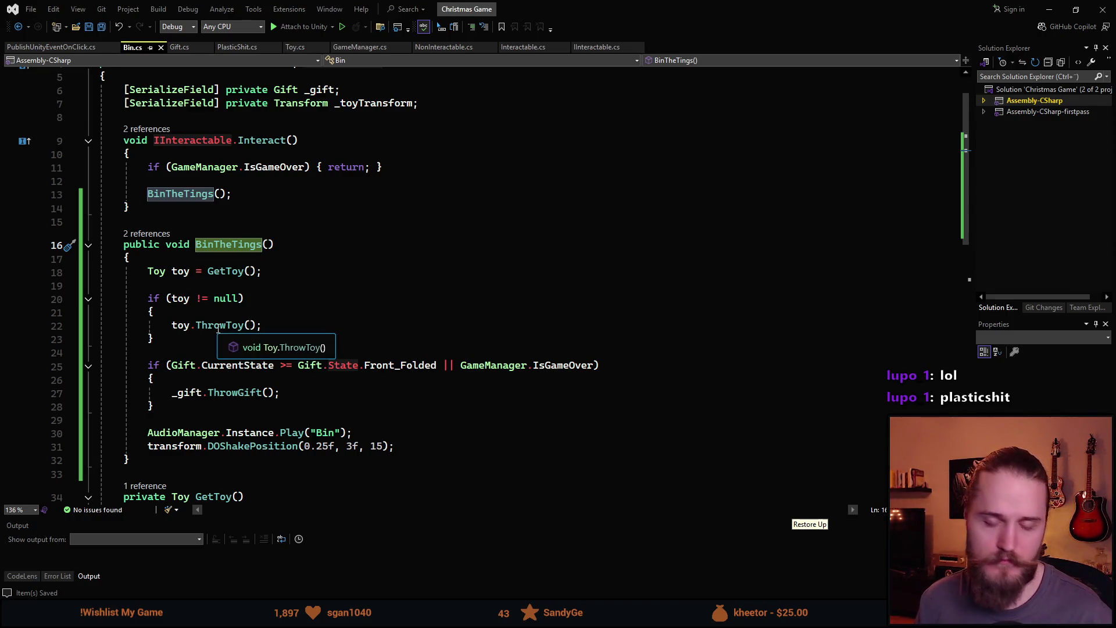
click(177, 49)
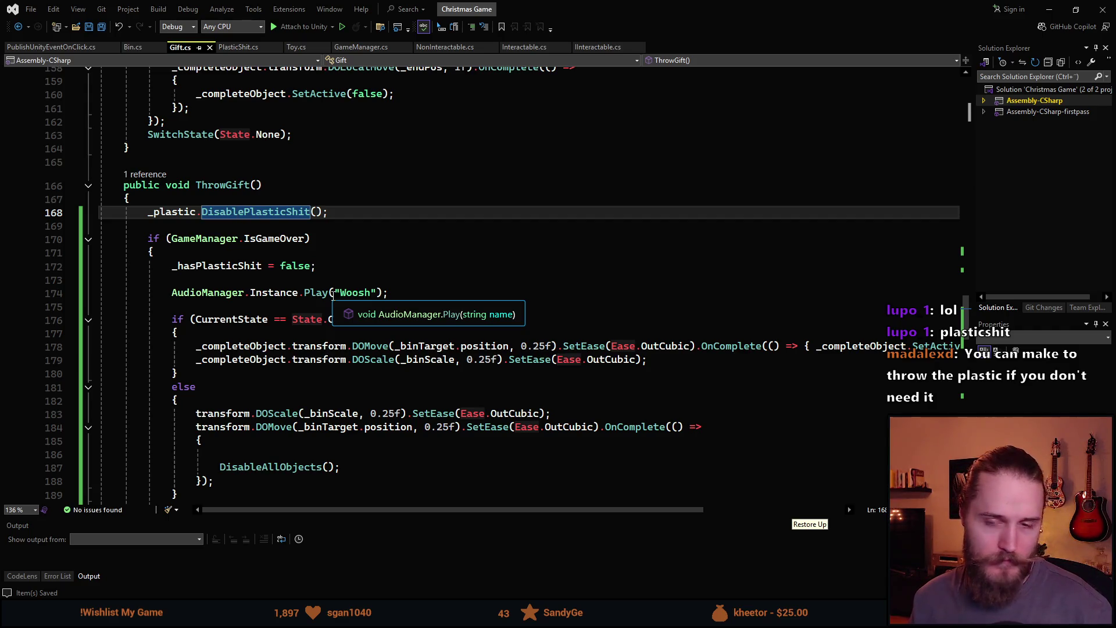
click(135, 48)
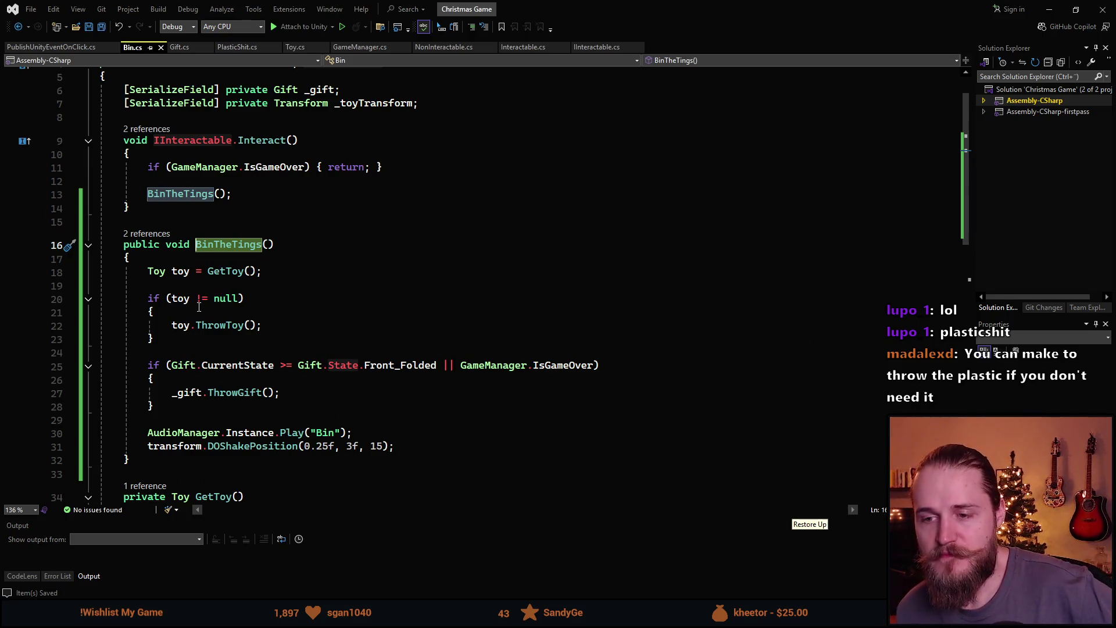
double_click(216, 245)
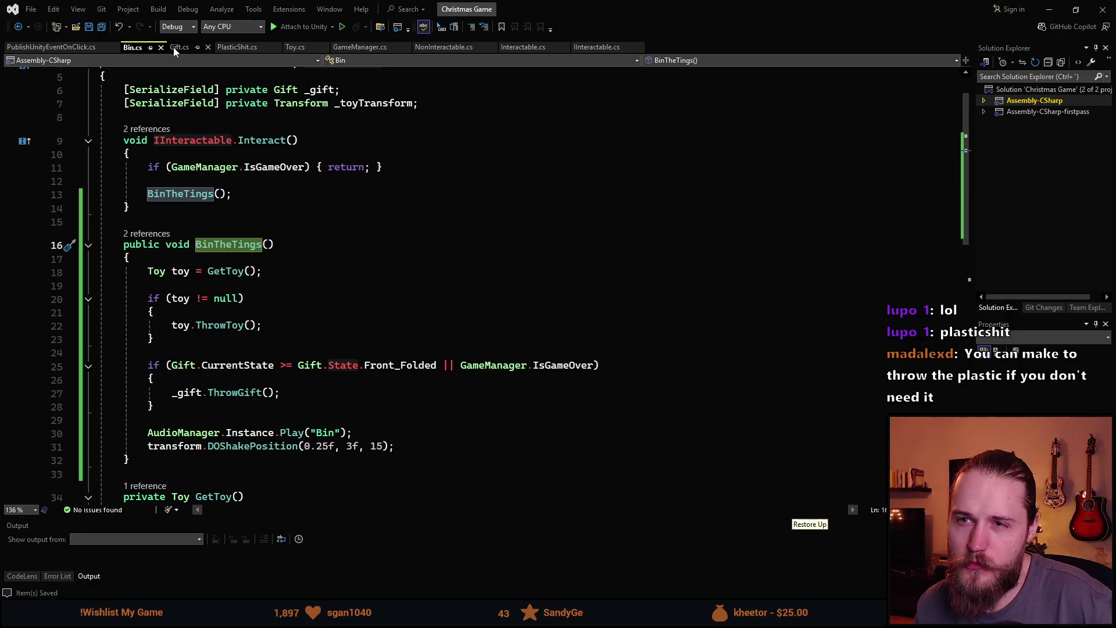
click(237, 47)
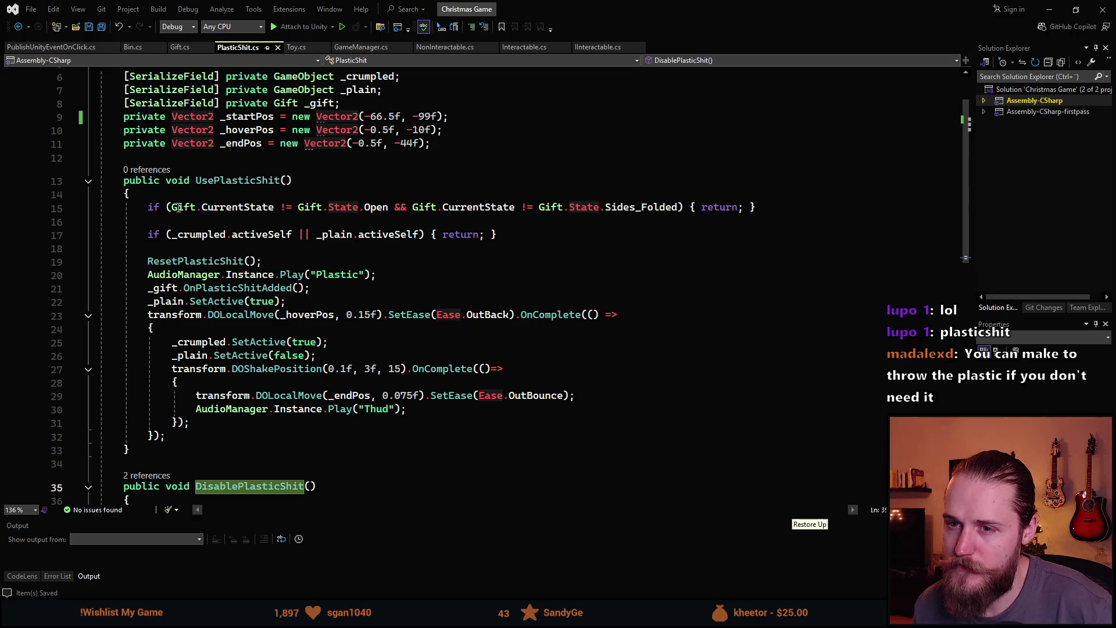
Bring Gift.cs's HasPresent method, which checks _toyTransform children, into view.
click(192, 50)
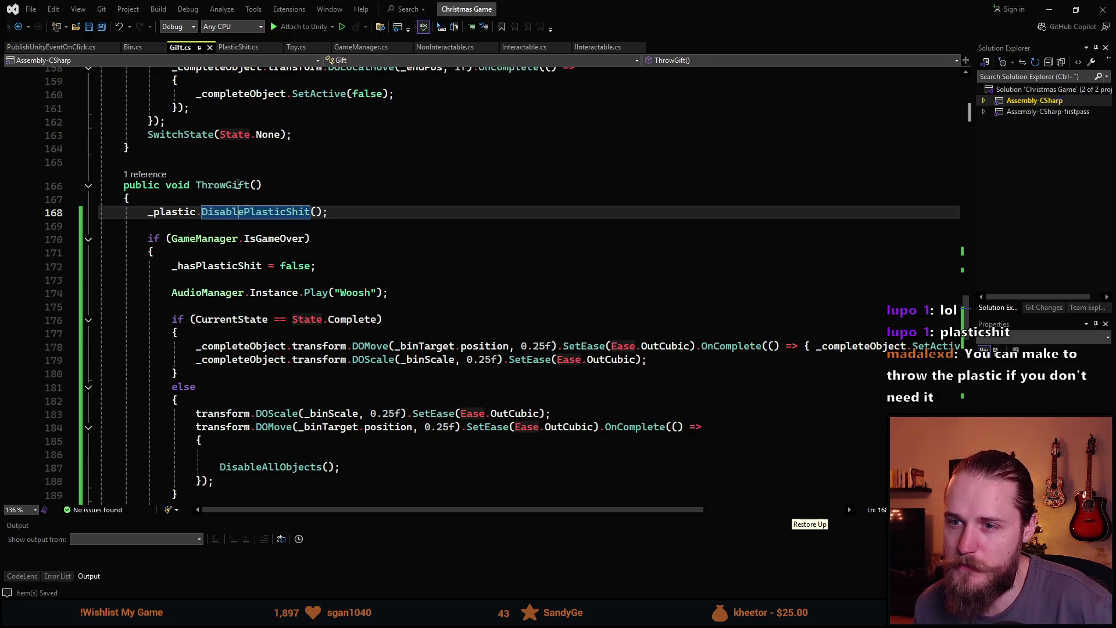
scroll(273, 262, up, 18)
scroll(273, 262, up, 16)
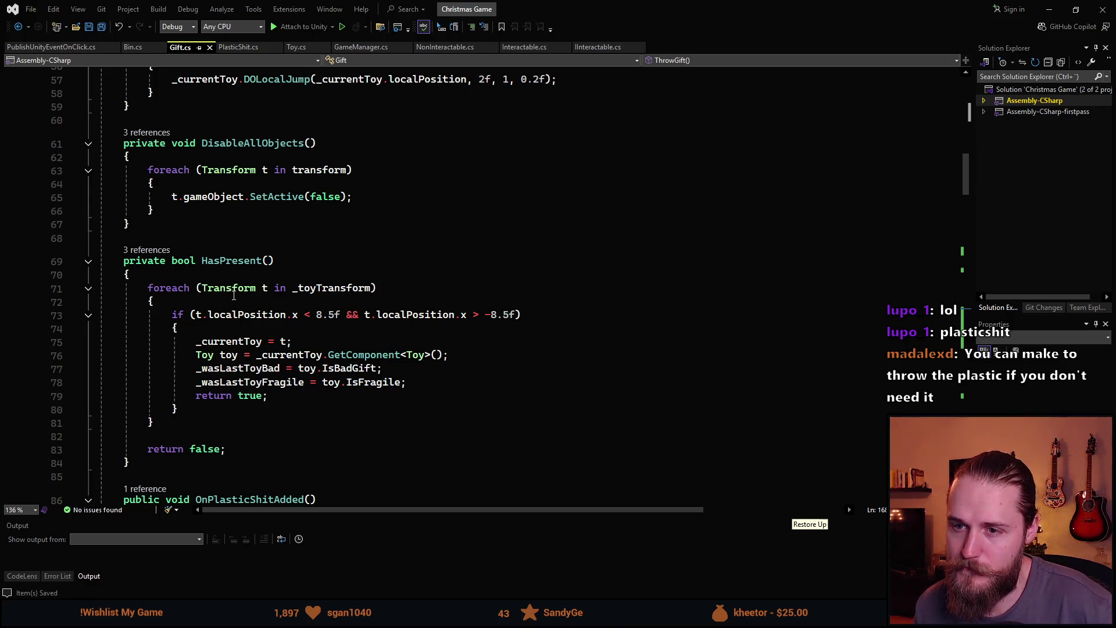
Change HasPresent's access modifier to public in Gift.cs and save.
double_click(147, 261)
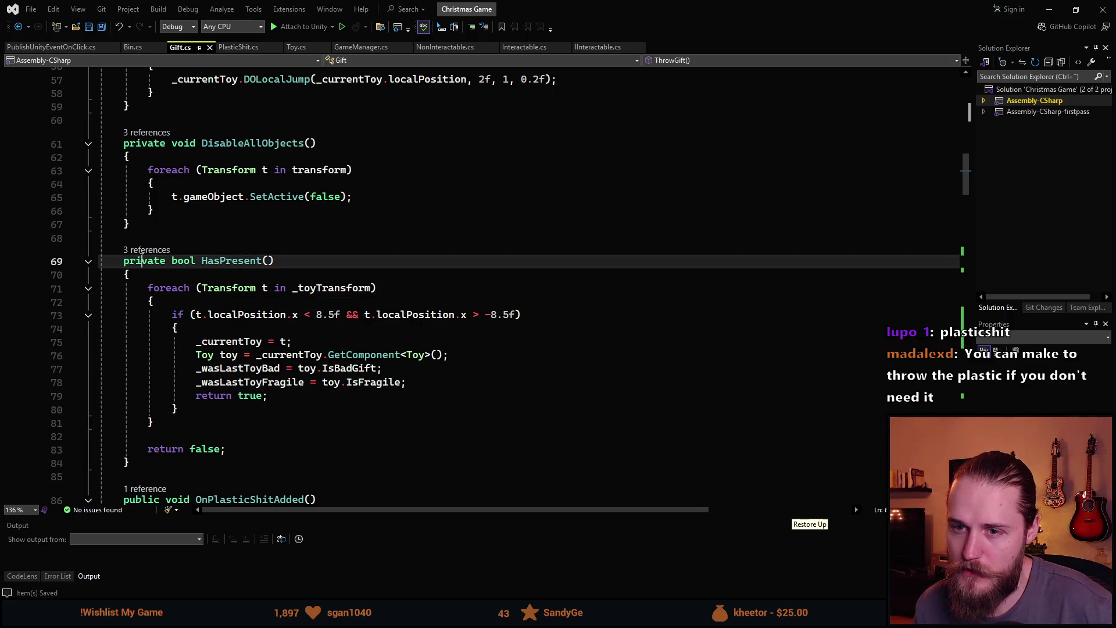
text(public)
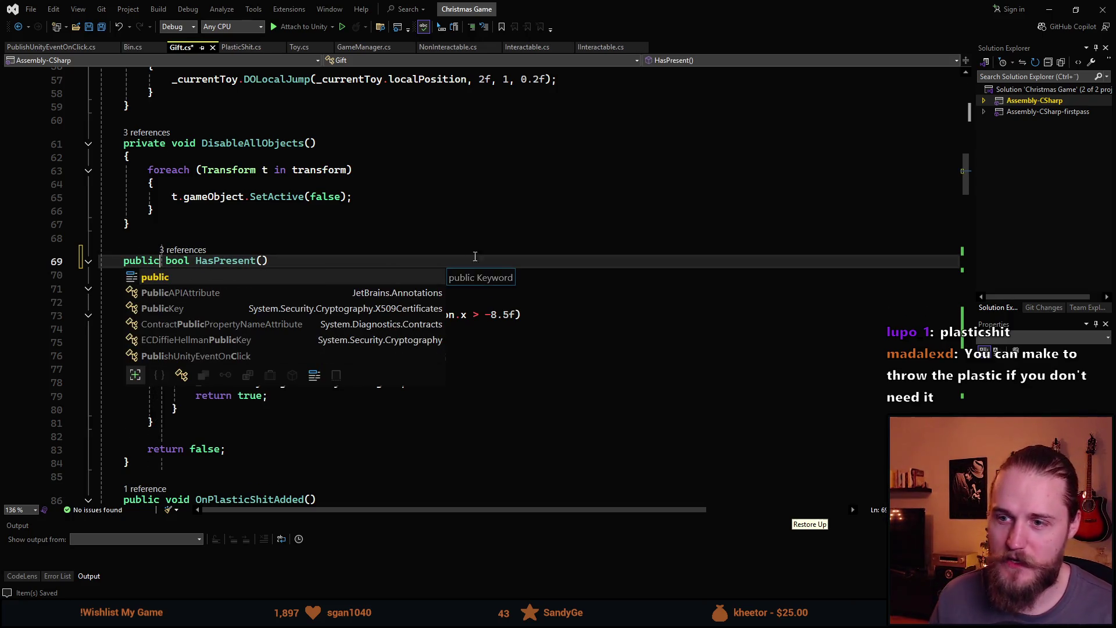
key(Escape)
key(ctrl+s)
Prepend _gift.HasPresent() && to line 15 in PlasticShit.cs, parenthesise the Open/Sides_Folded checks, and save.
click(243, 47)
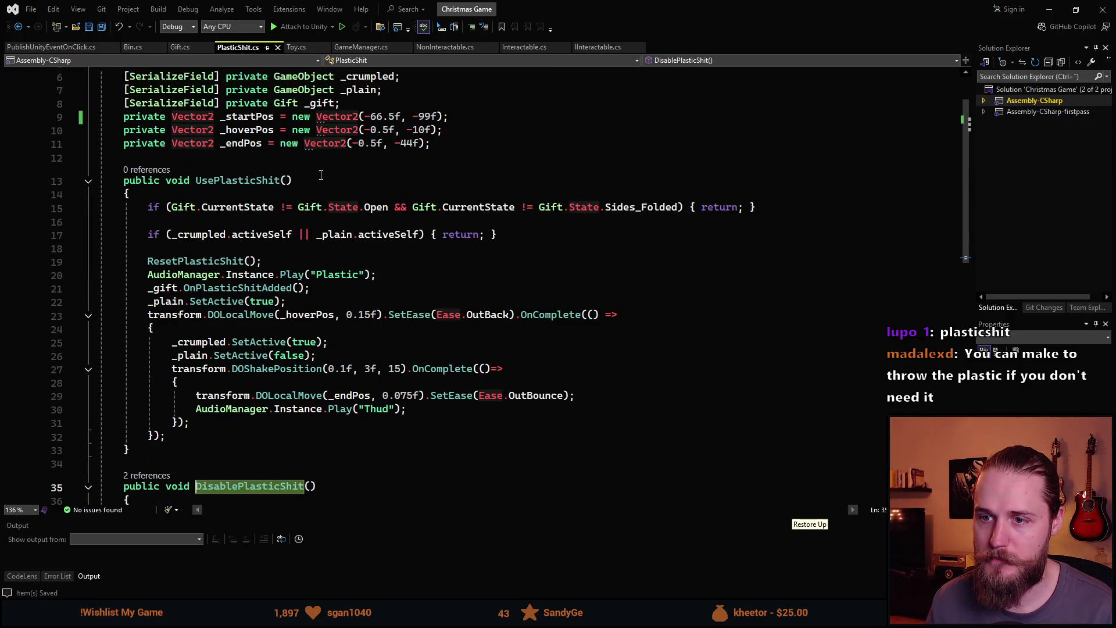
click(173, 208)
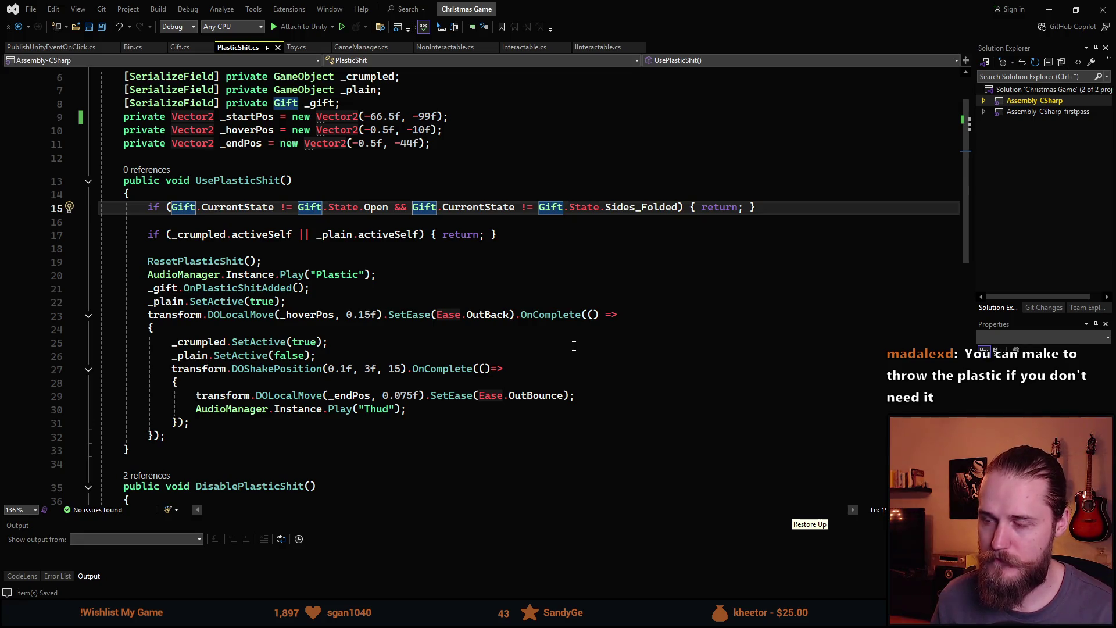
text(_gift.Has)
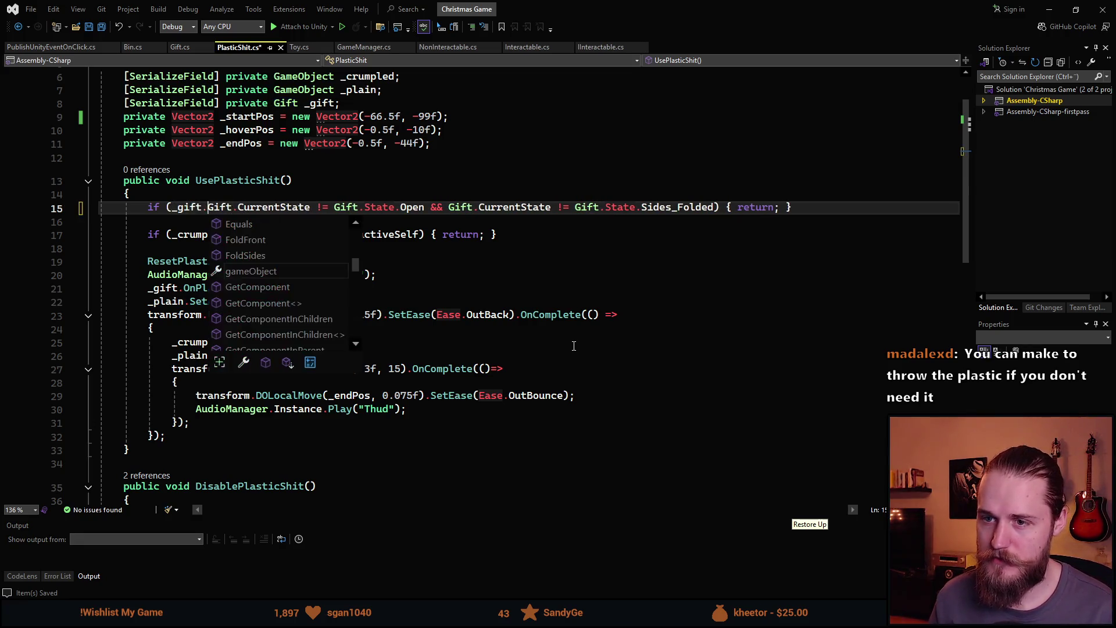
key(Tab)
text(() )
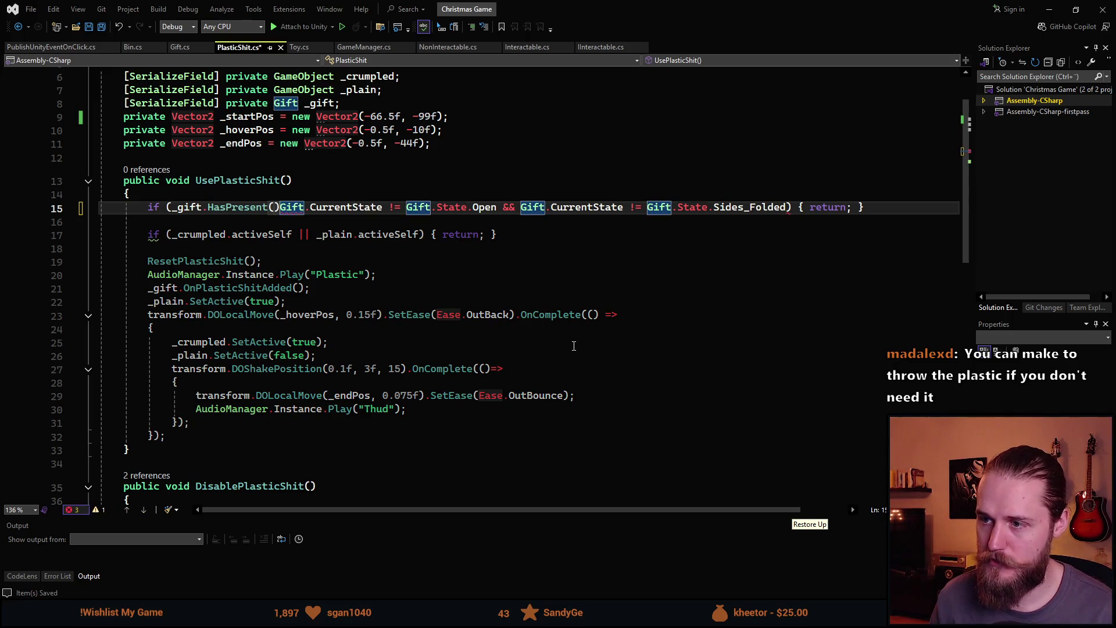
text(&&)
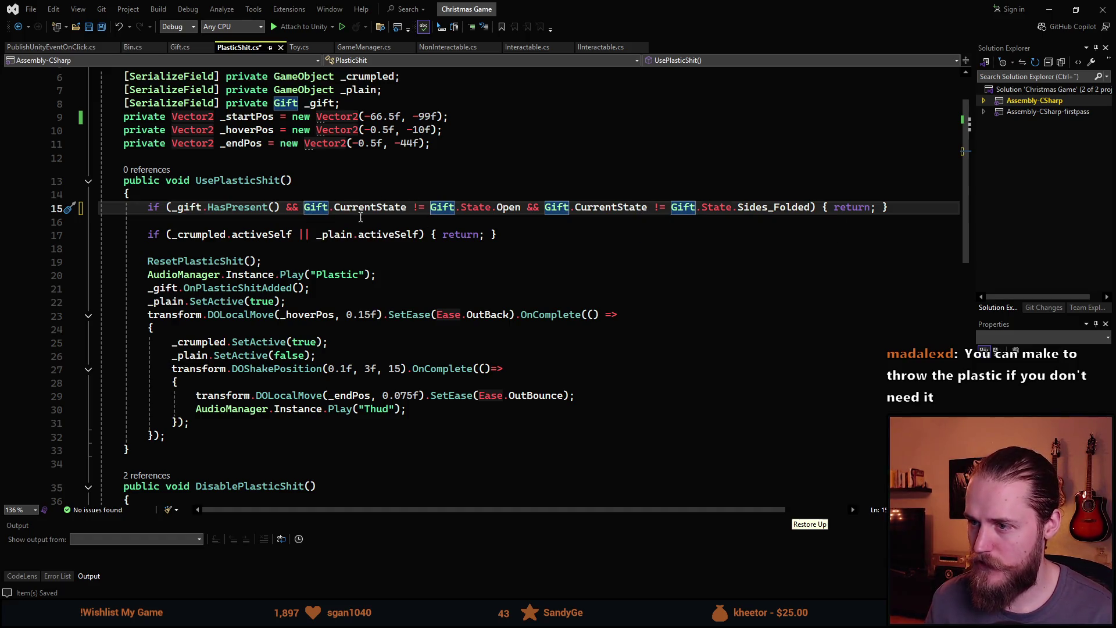
text(()
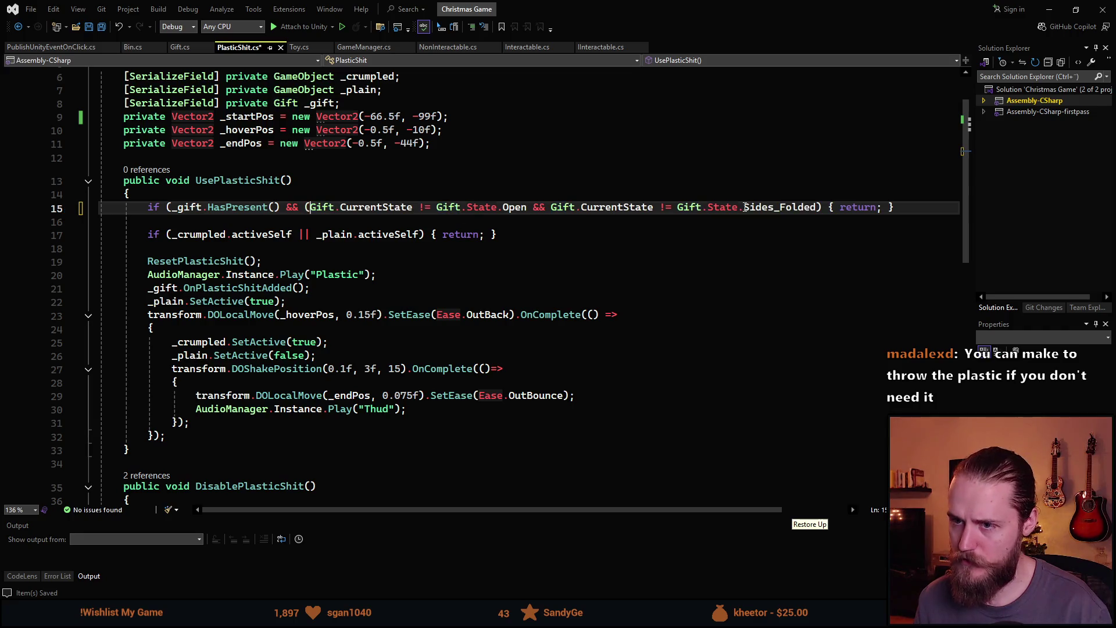
click(816, 207)
text())
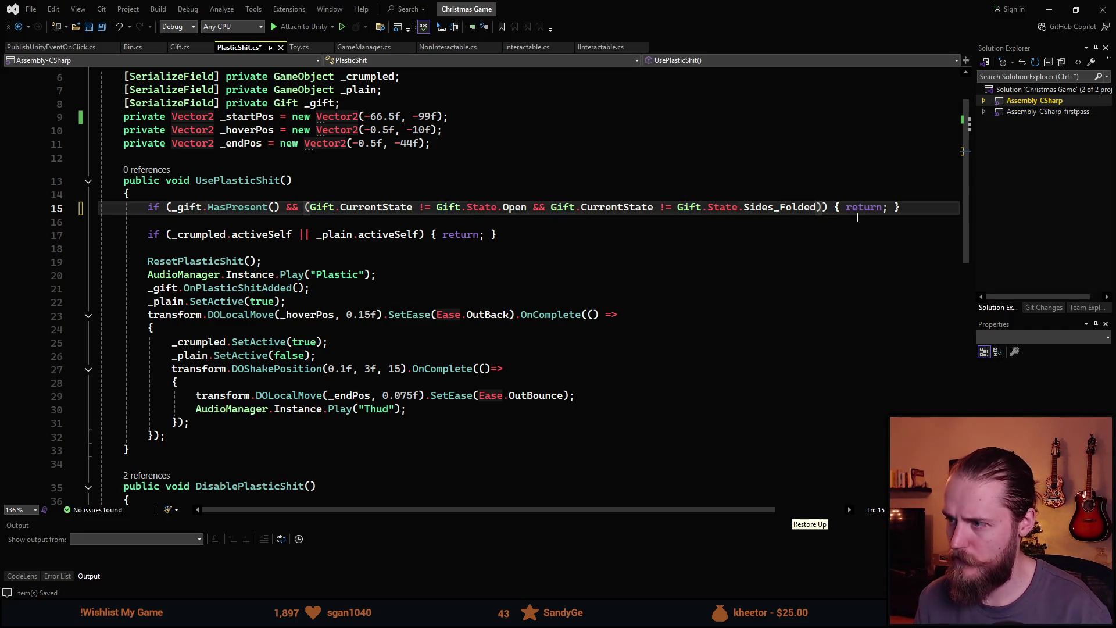
key(ctrl+s)
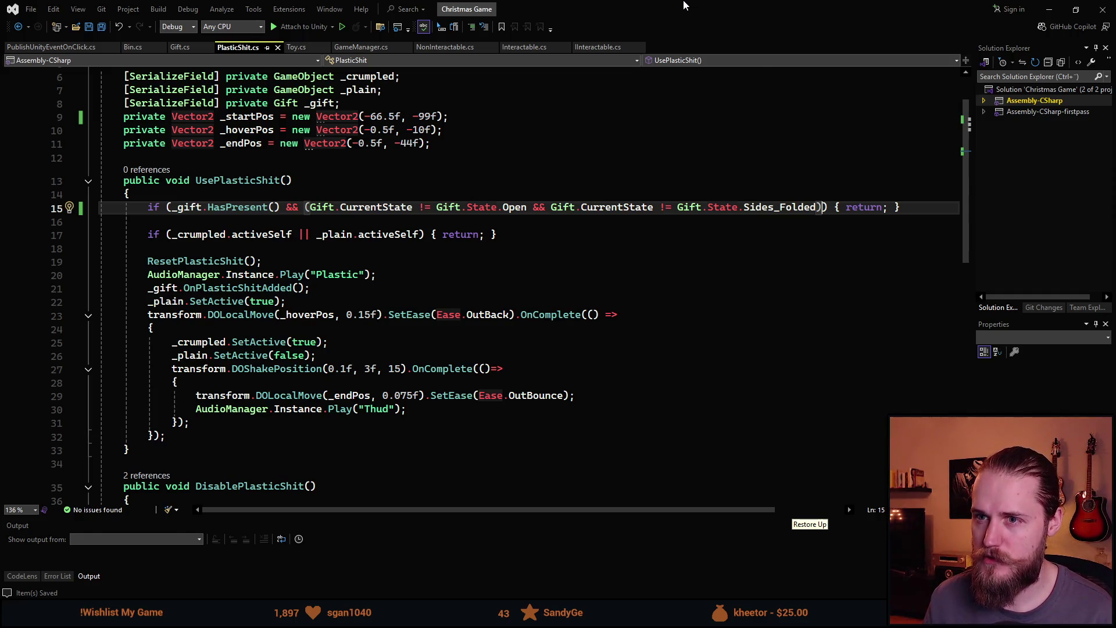
key(alt+Tab)
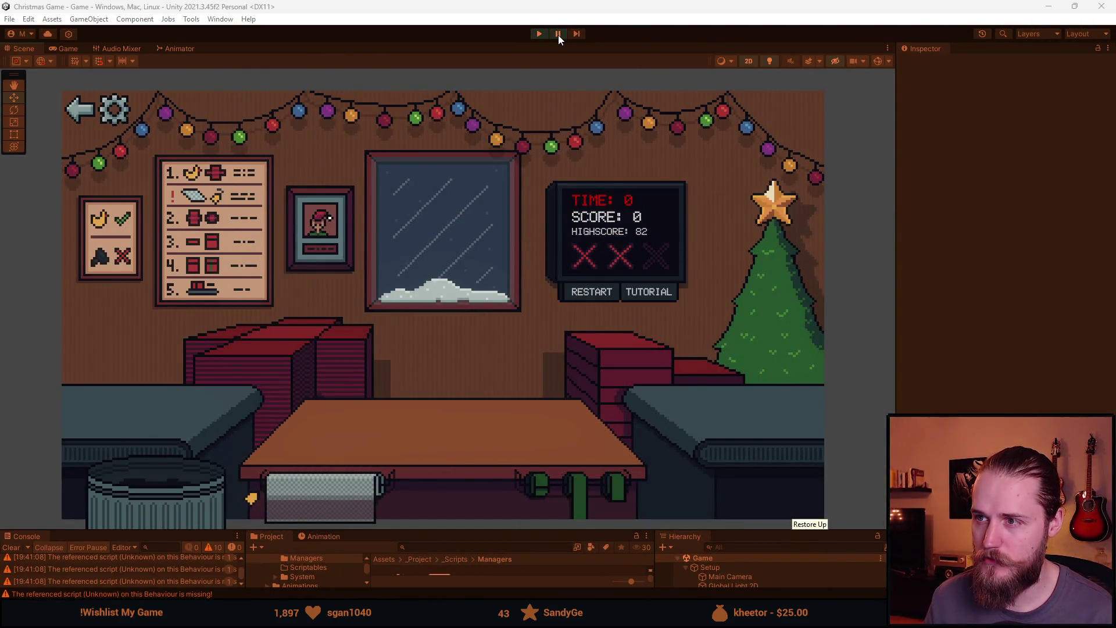
Play the game briefly to check the plastic, stop it, and return to PlasticShit.cs.
click(545, 34)
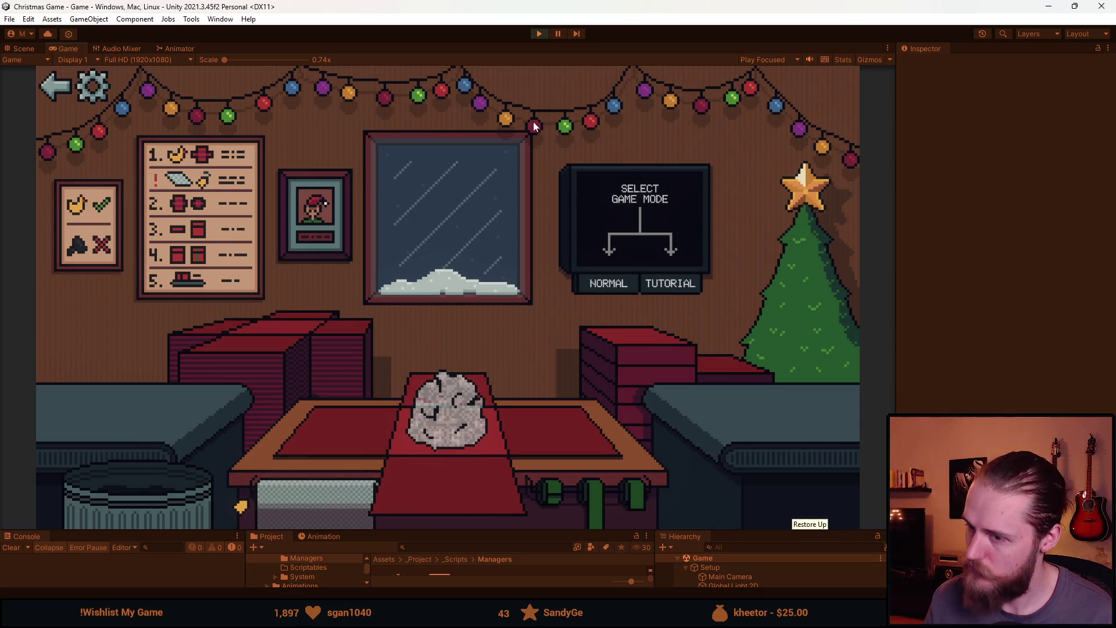
click(539, 33)
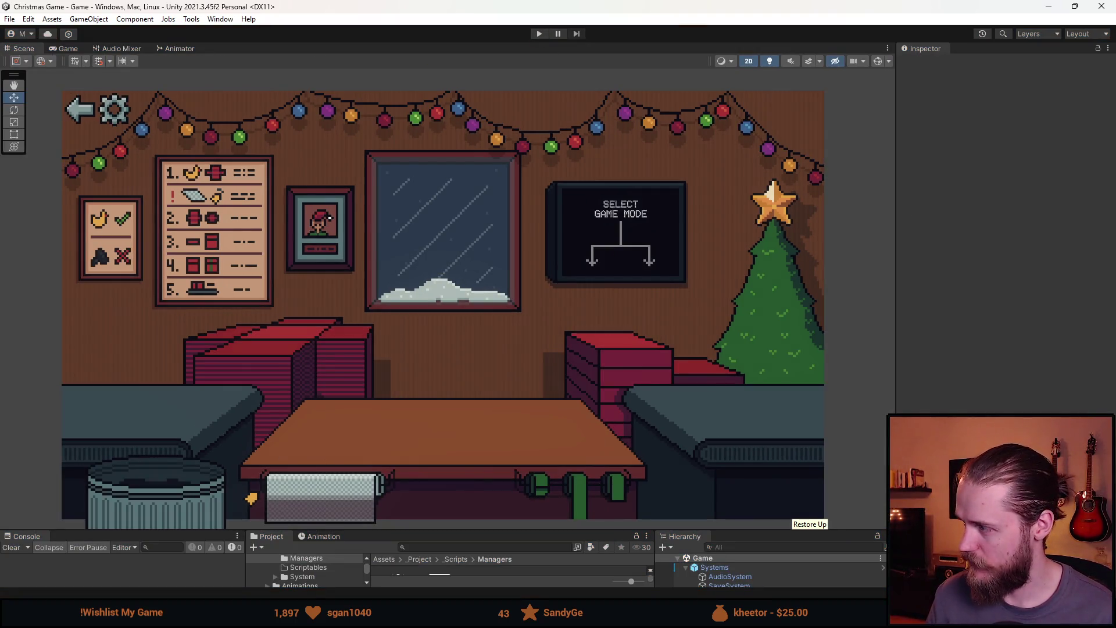
key(alt+Tab)
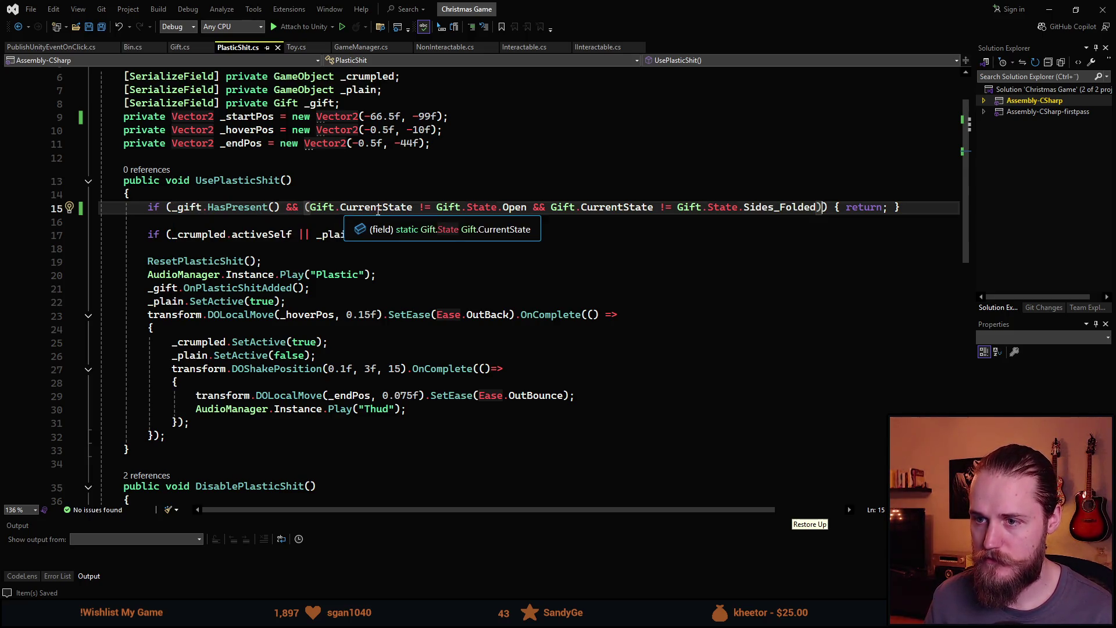
Change line 15's check to !_gift.HasPresent() and save PlasticShit.cs.
click(173, 207)
text(!)
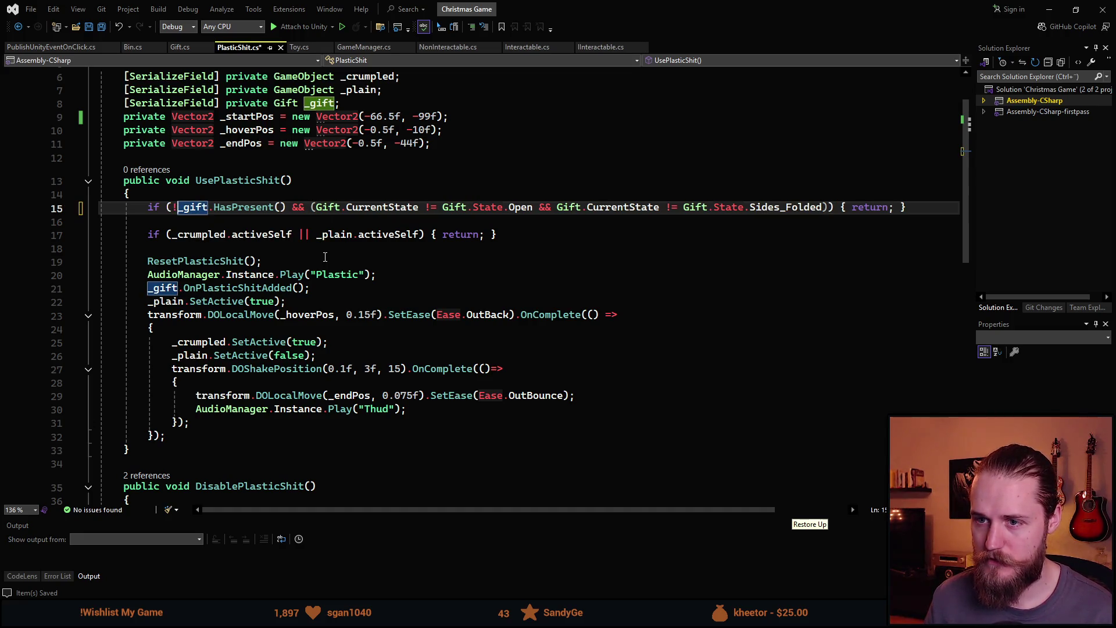
key(ctrl+s)
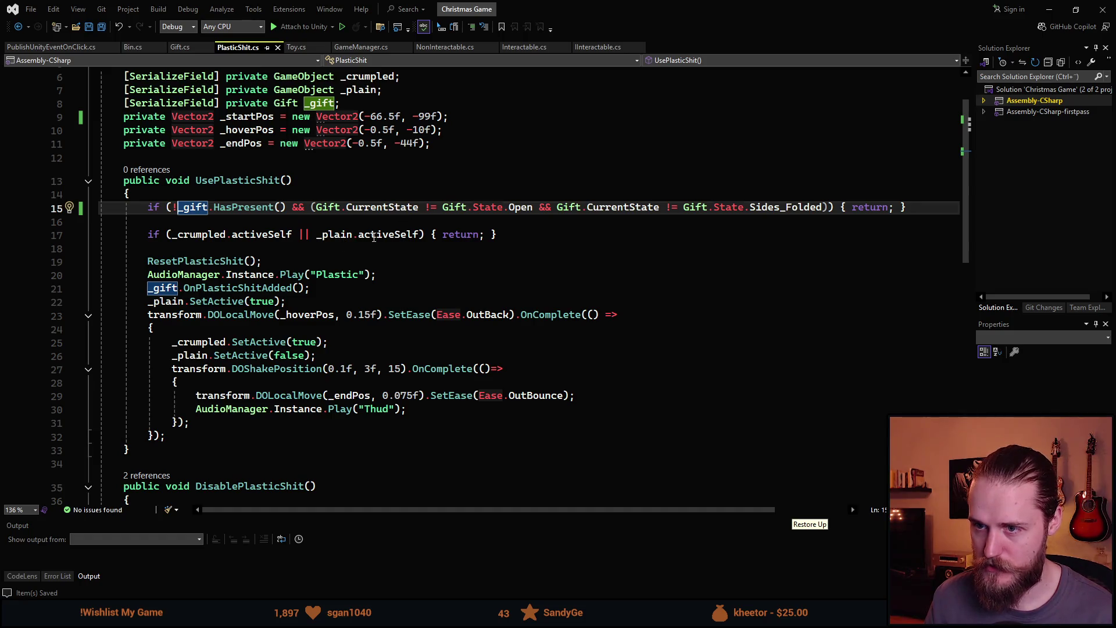
mouse_move(522, 210)
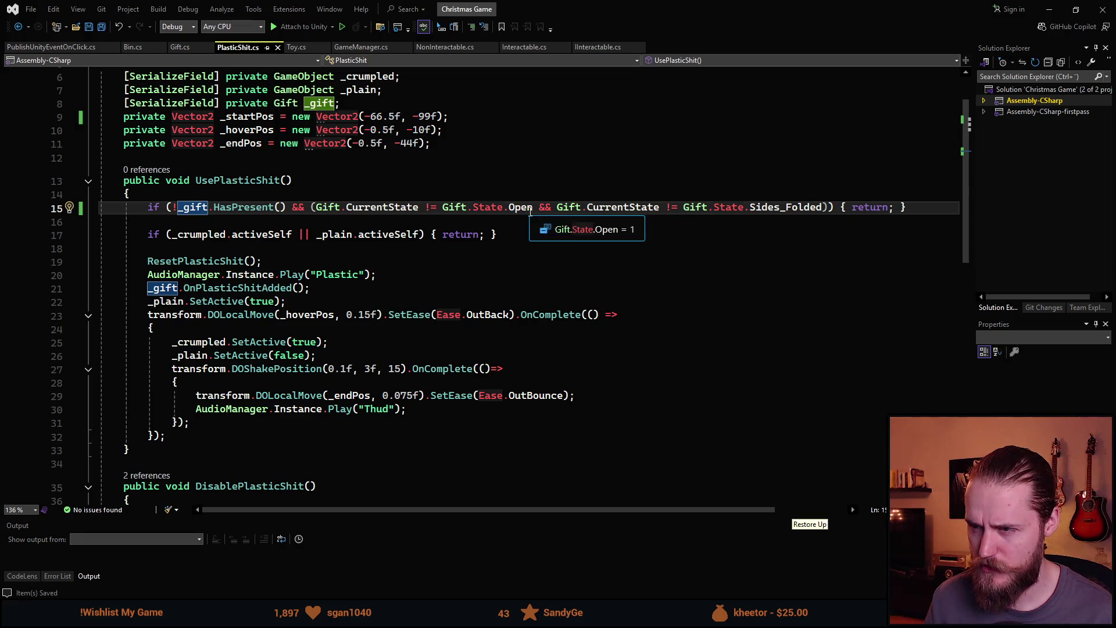
mouse_move(702, 213)
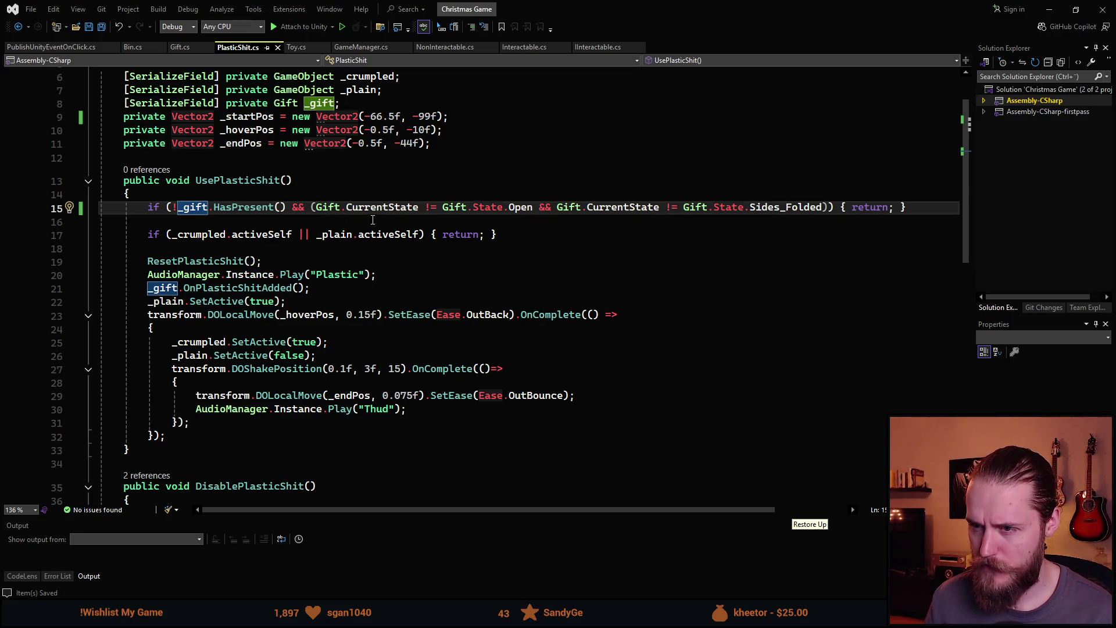
click(530, 209)
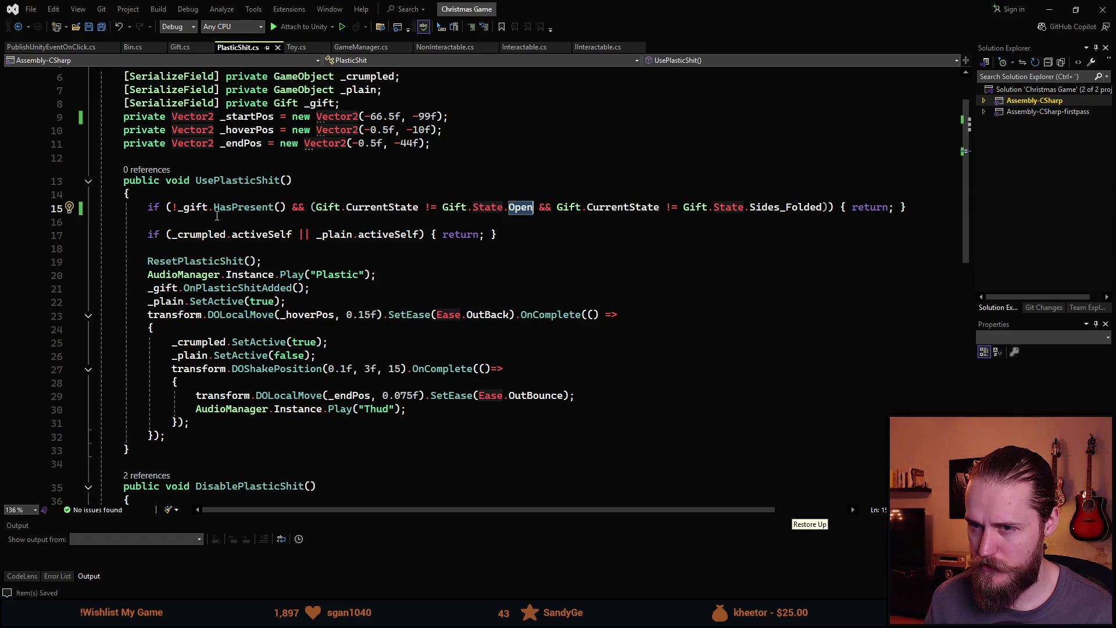
key(alt+Tab)
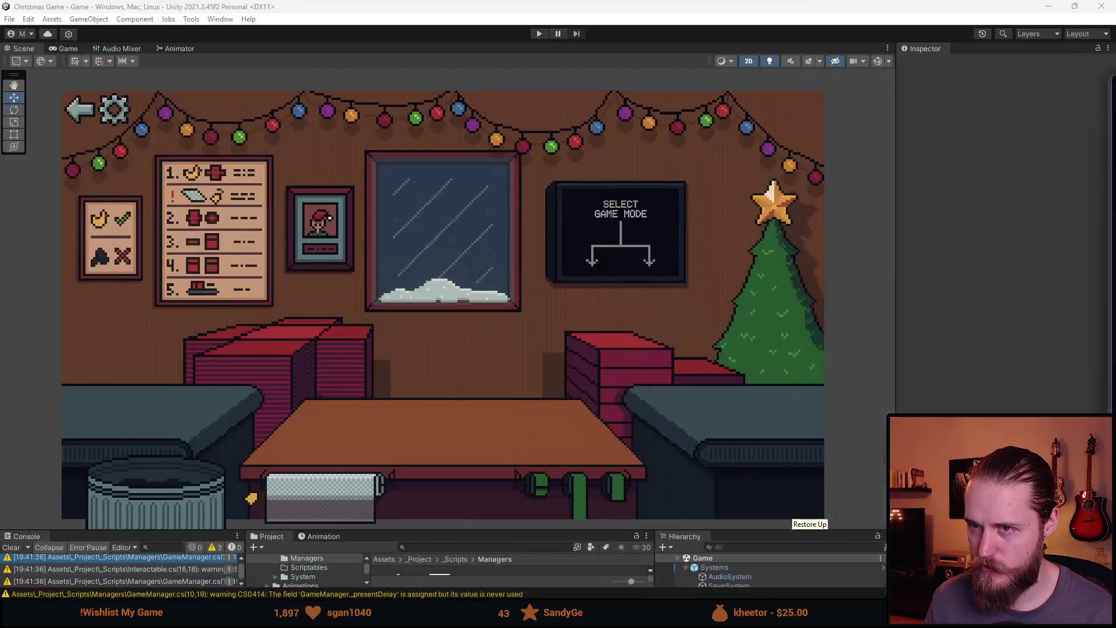
Start Play, roll out the red cloth, and try the plastic with no present on the table.
click(538, 33)
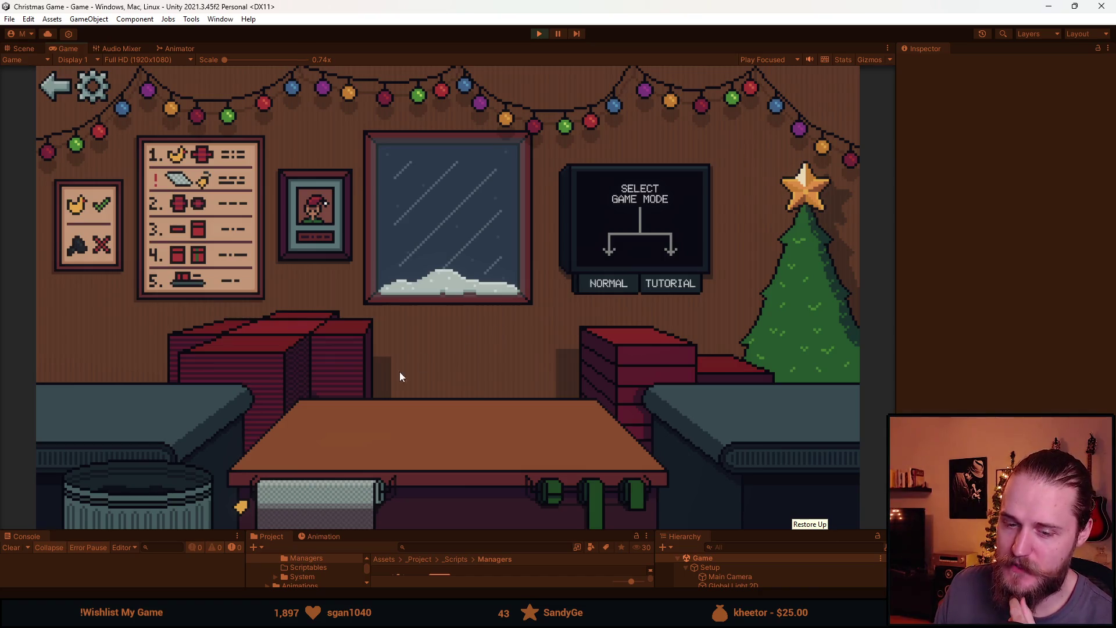
click(273, 343)
click(318, 513)
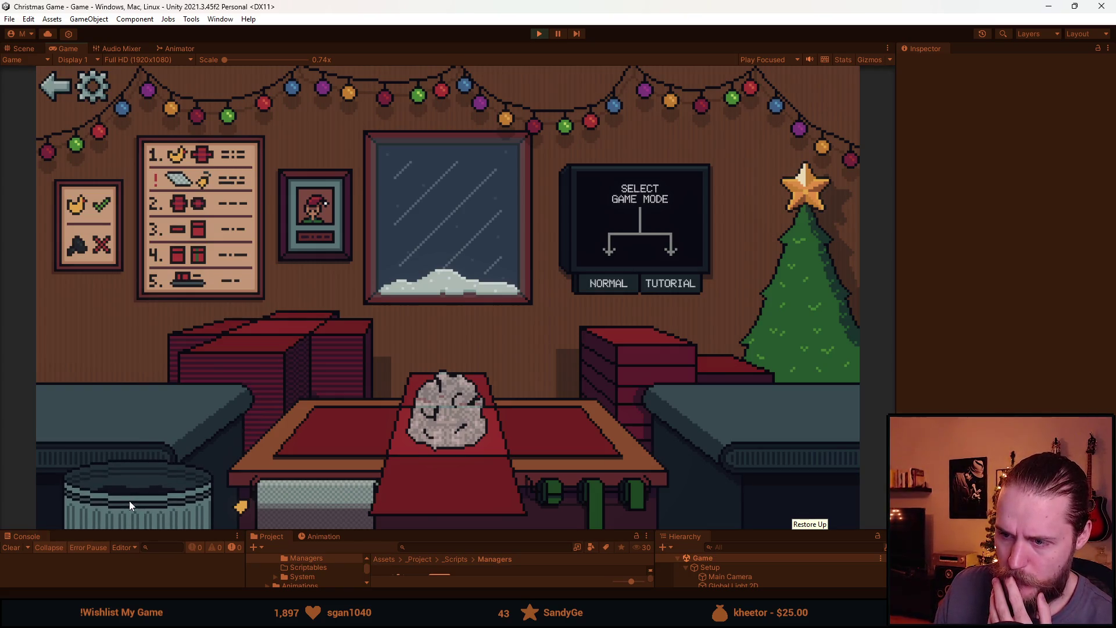
Start a NORMAL game, throw the duck and blue car into the trash, then stop playing.
click(612, 288)
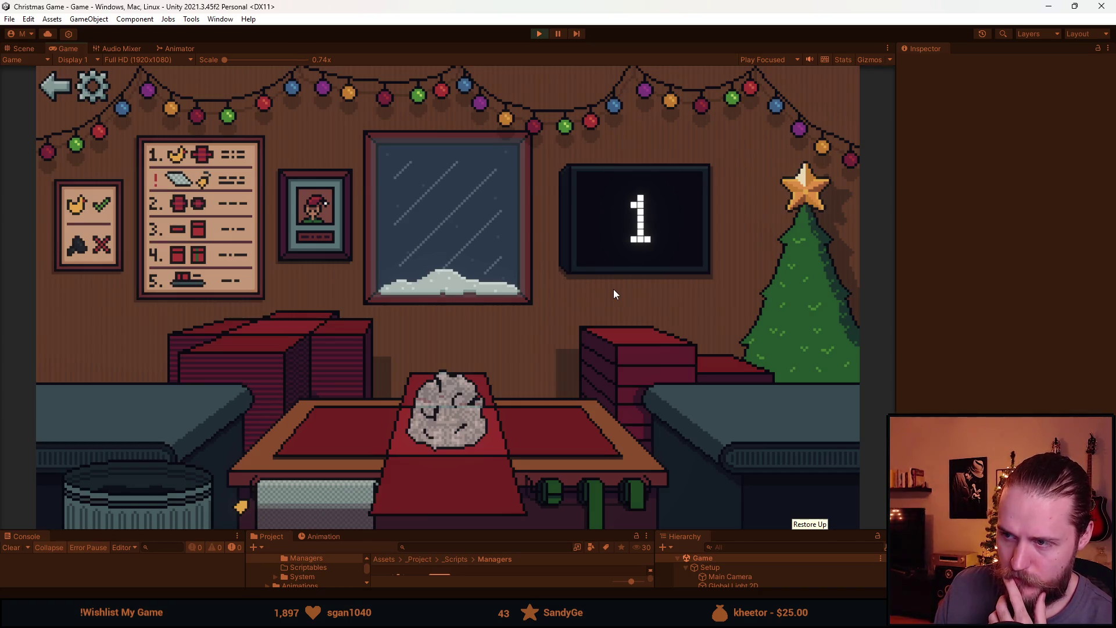
drag(87, 386, 166, 493)
drag(118, 385, 149, 500)
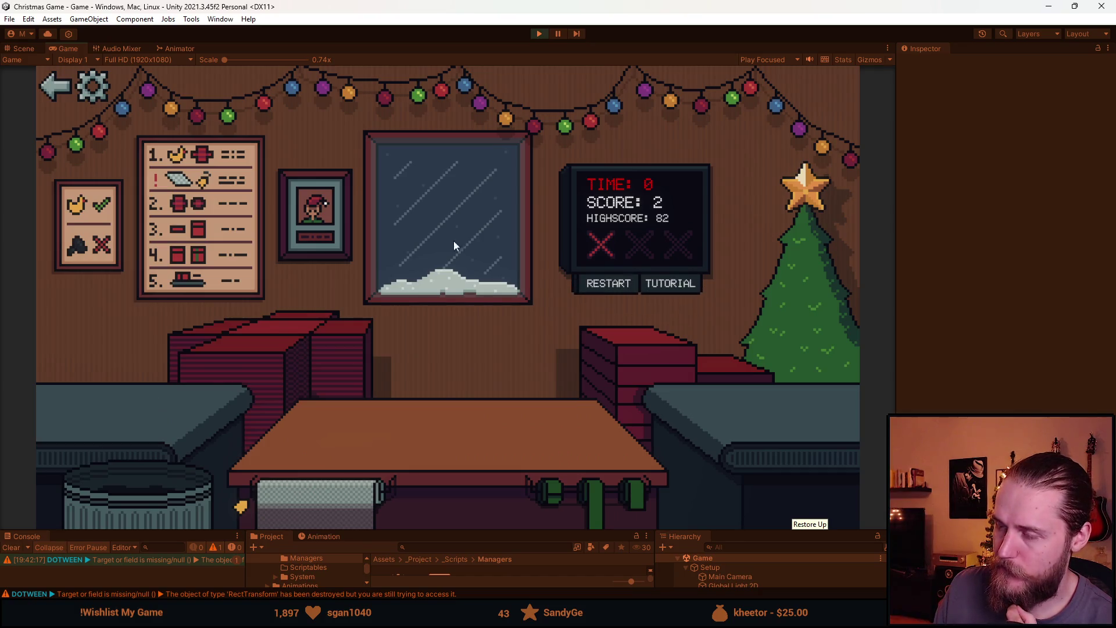
click(539, 34)
key(alt+Tab)
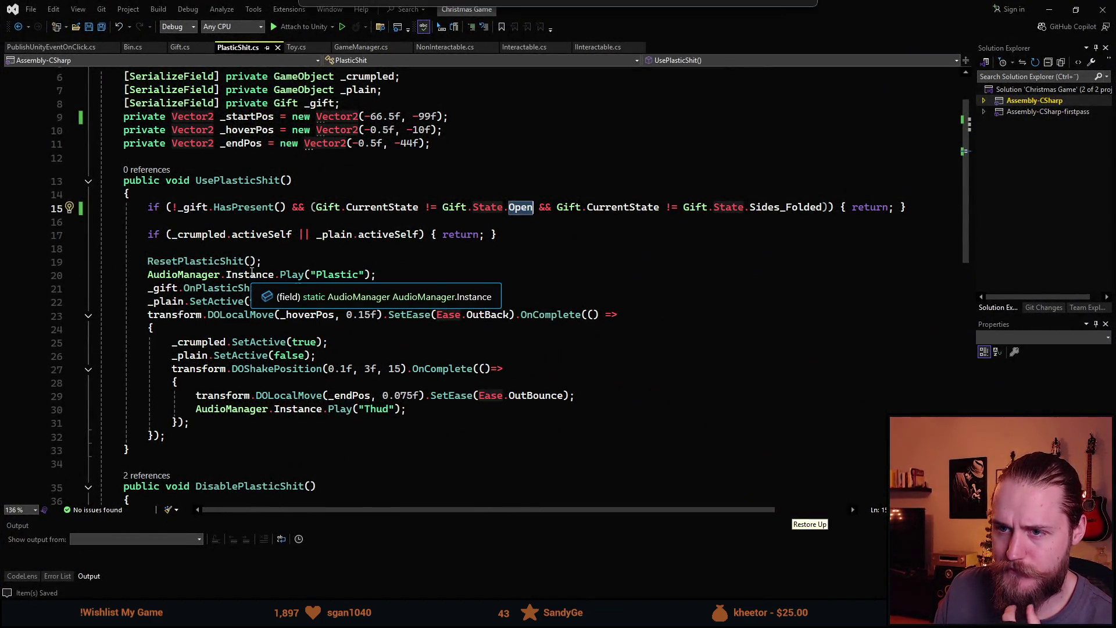
Inspect HasPresent's definition in Gift.cs, then return to line 15 in PlasticShit.cs.
scroll(252, 272, up, 1)
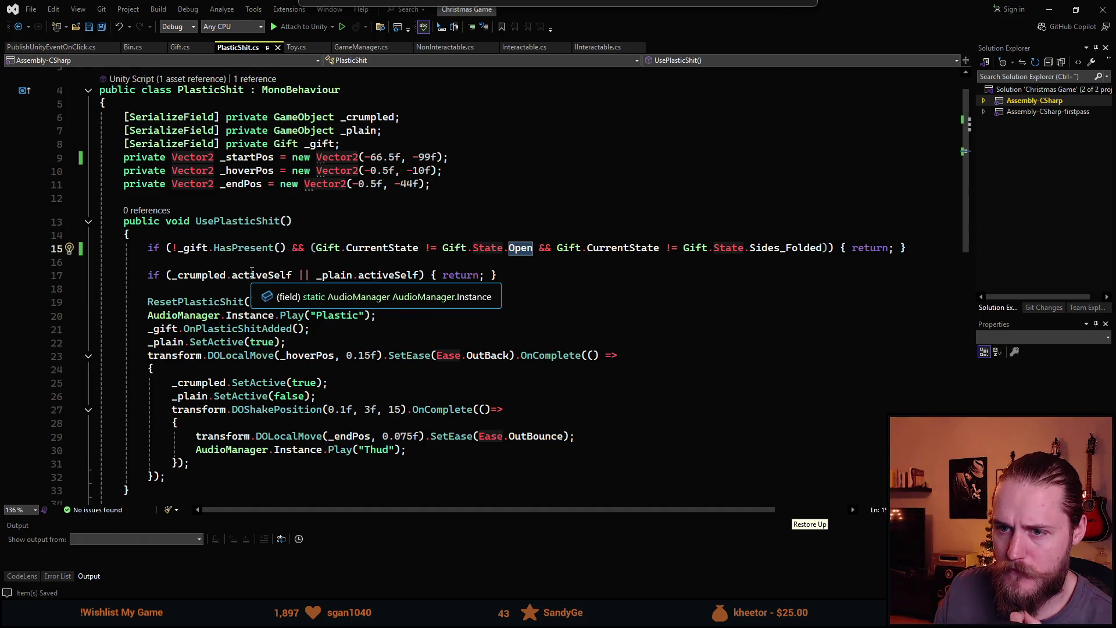
click(193, 248)
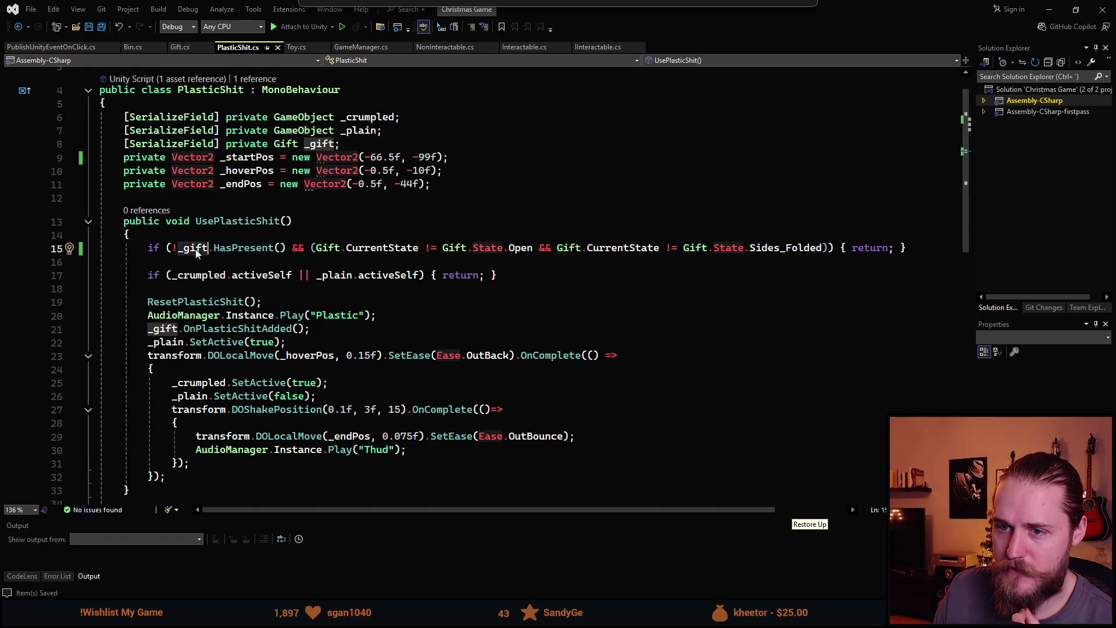
double_click(253, 250)
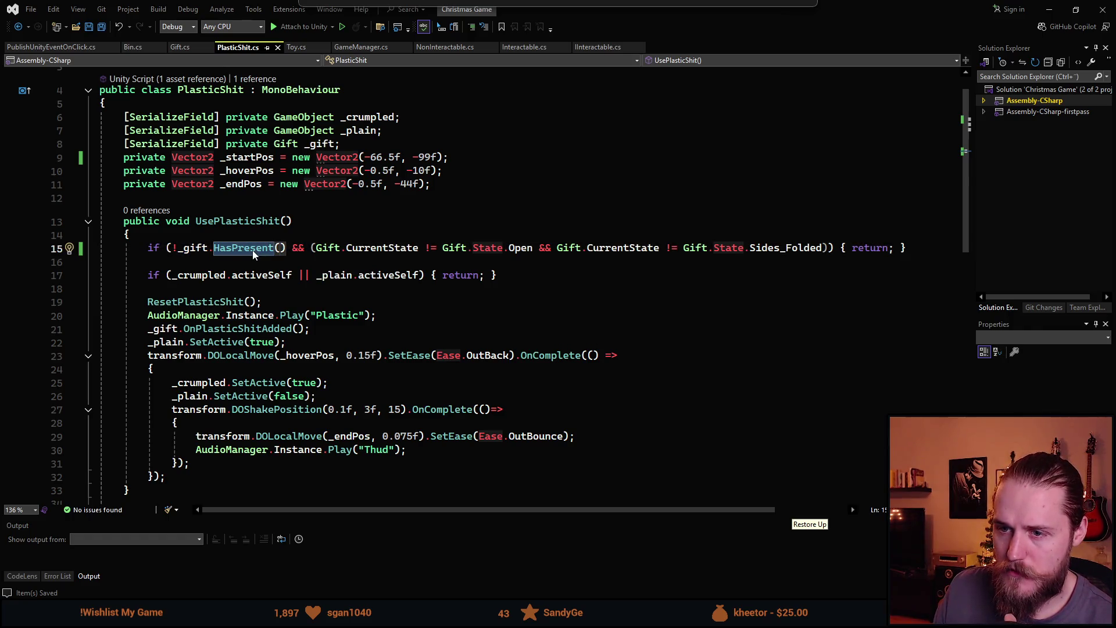
double_click(298, 249)
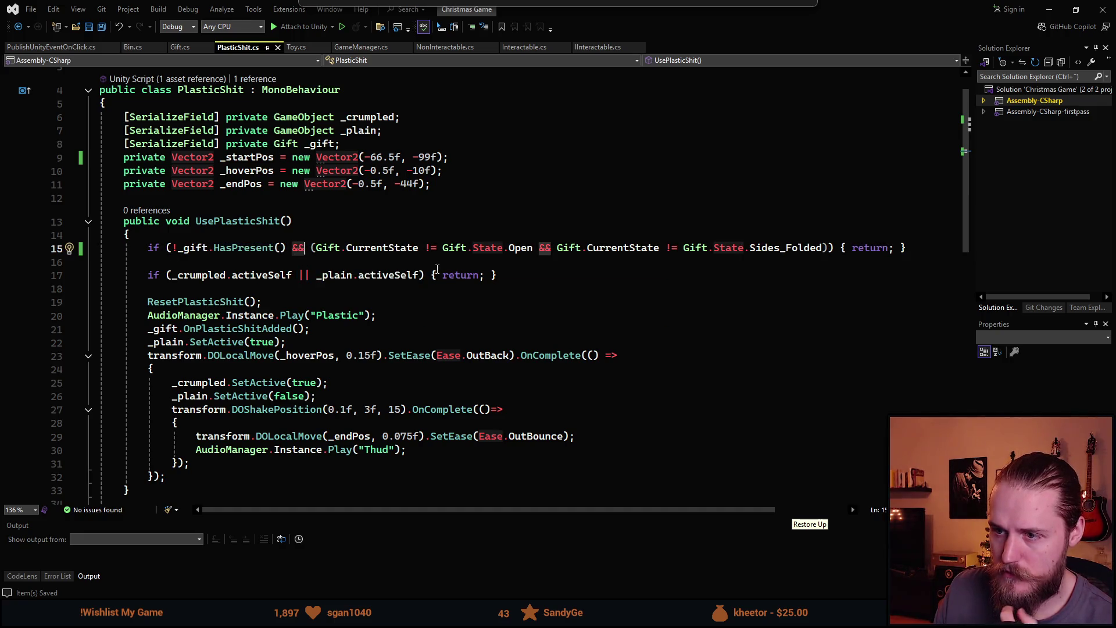
mouse_move(518, 250)
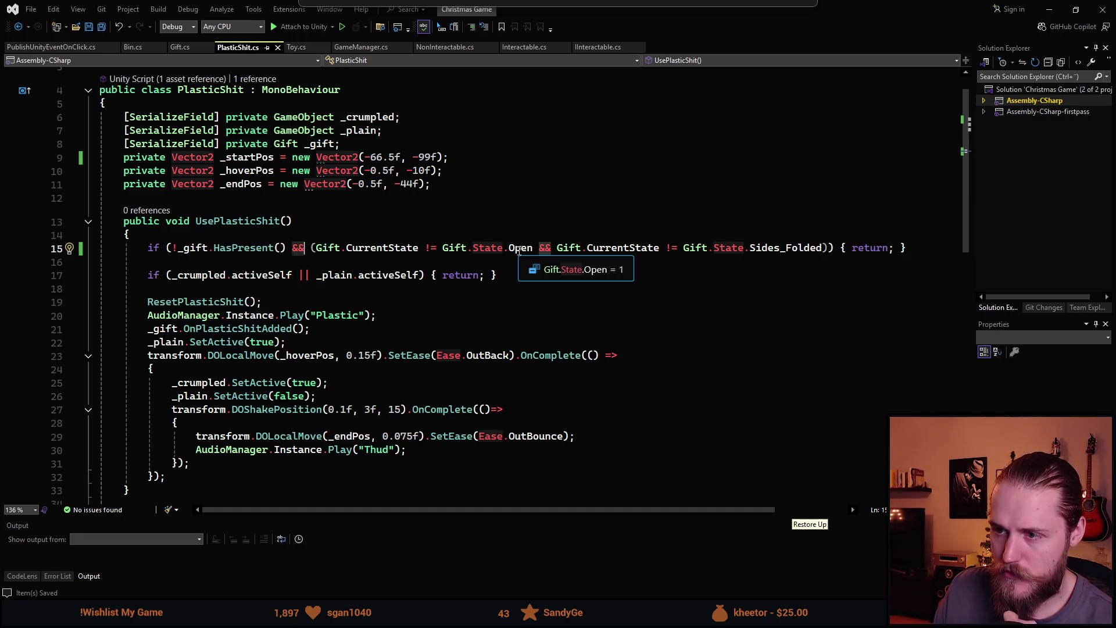
click(304, 248)
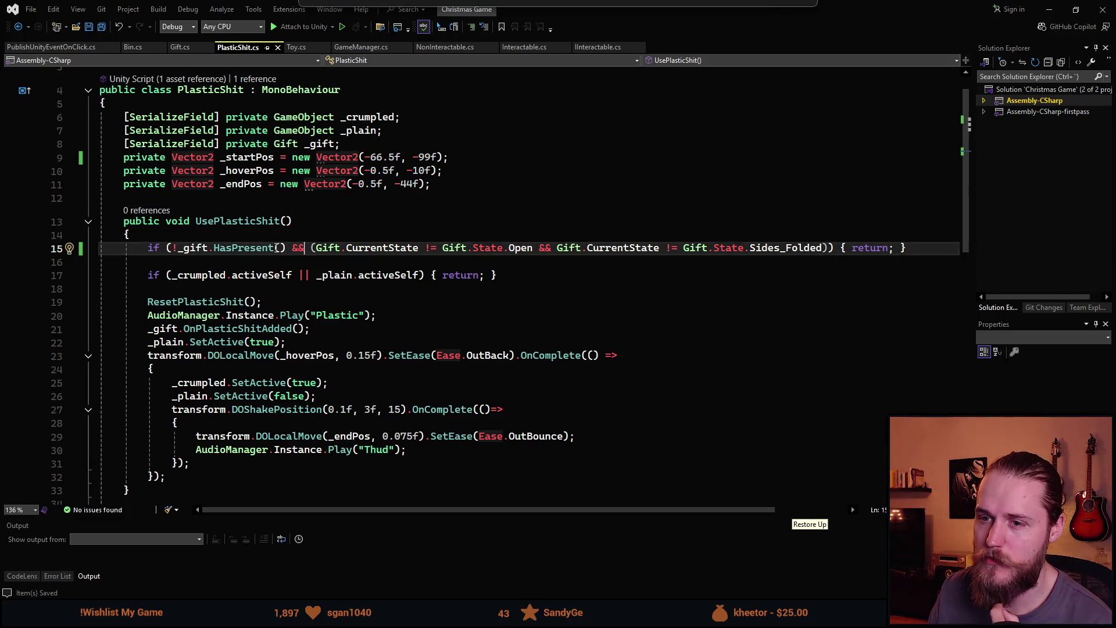
ctrl+click(255, 249)
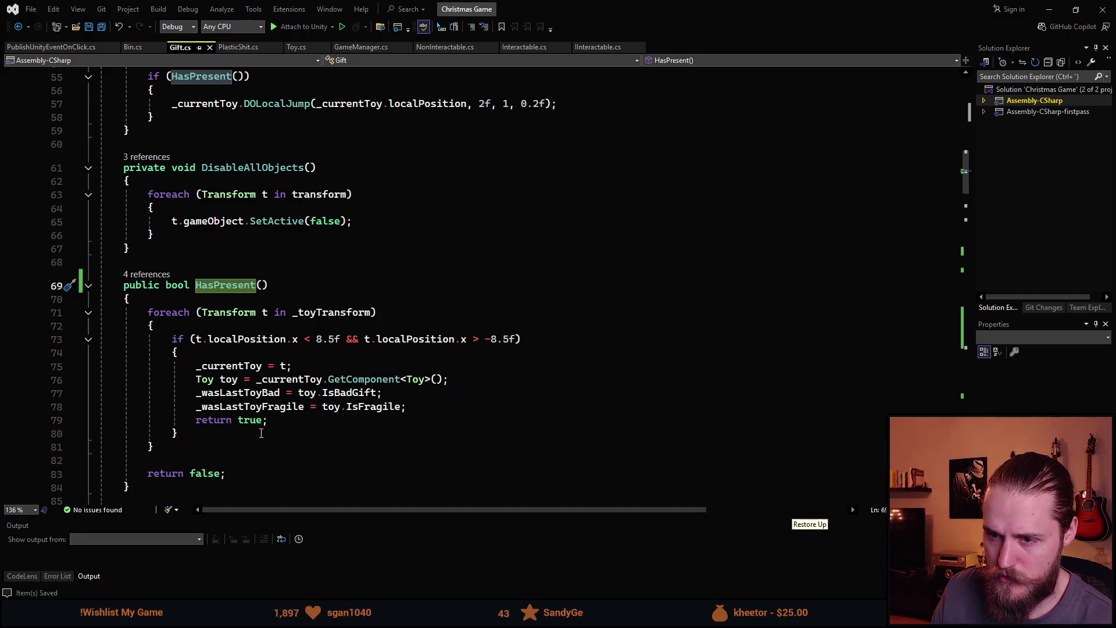
key(ctrl+minus)
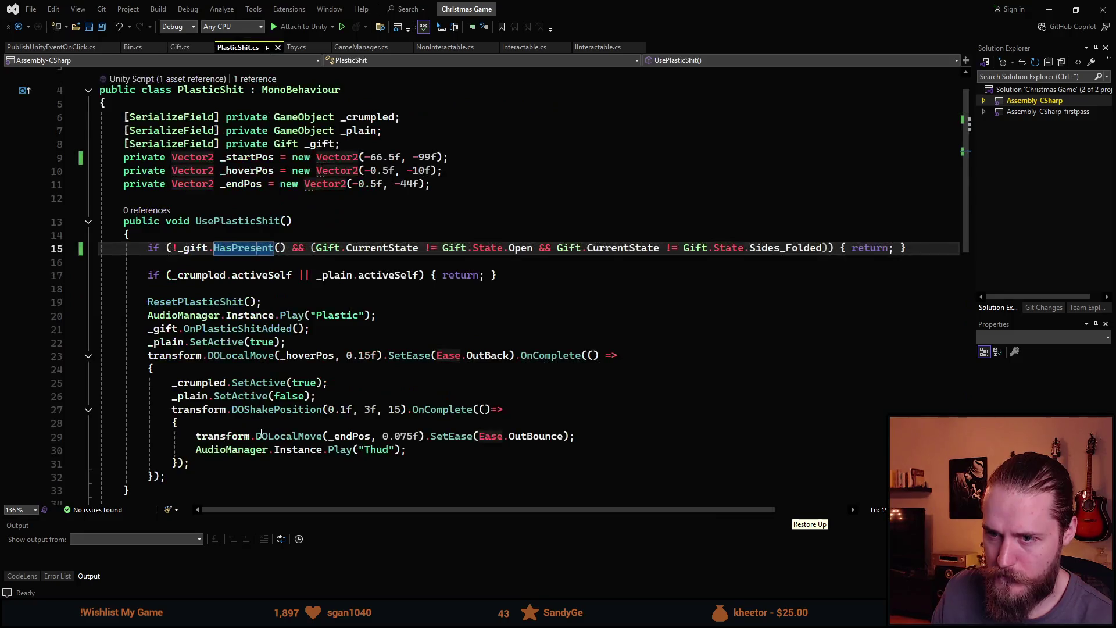
Add ! before _gift on line 15 and delete the parentheses around the state checks.
click(174, 250)
text(!)
mouse_move(301, 254)
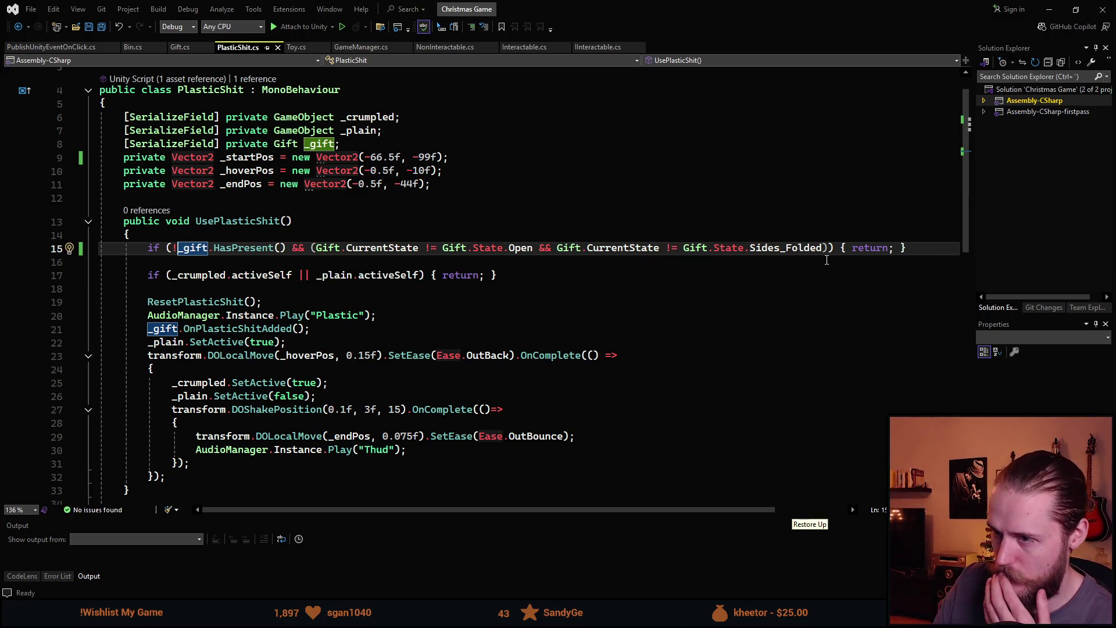
mouse_move(633, 248)
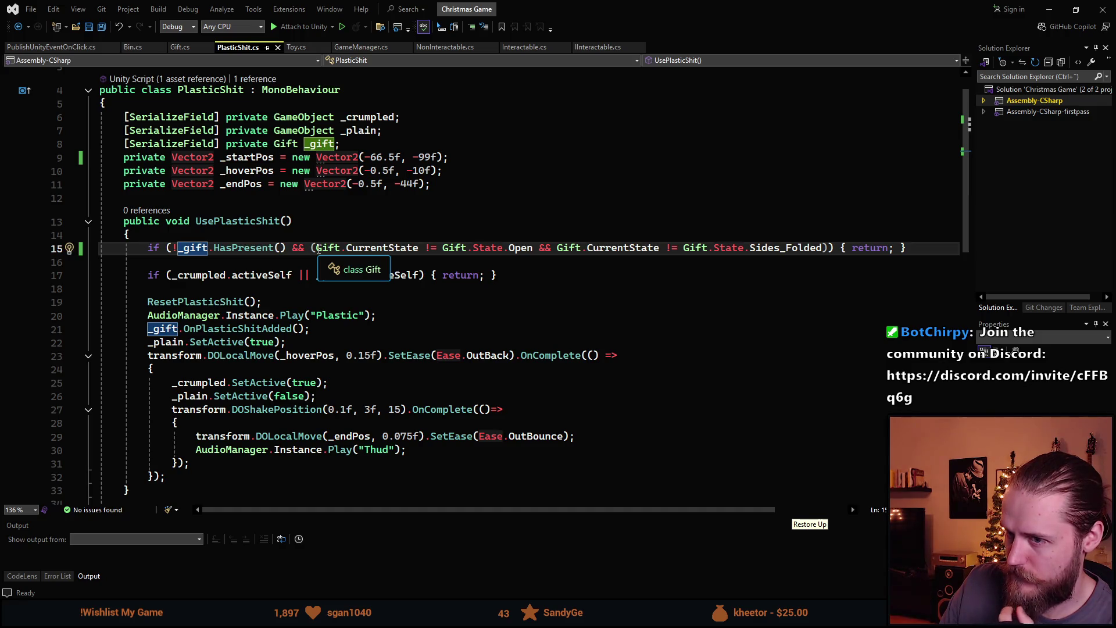
click(341, 251)
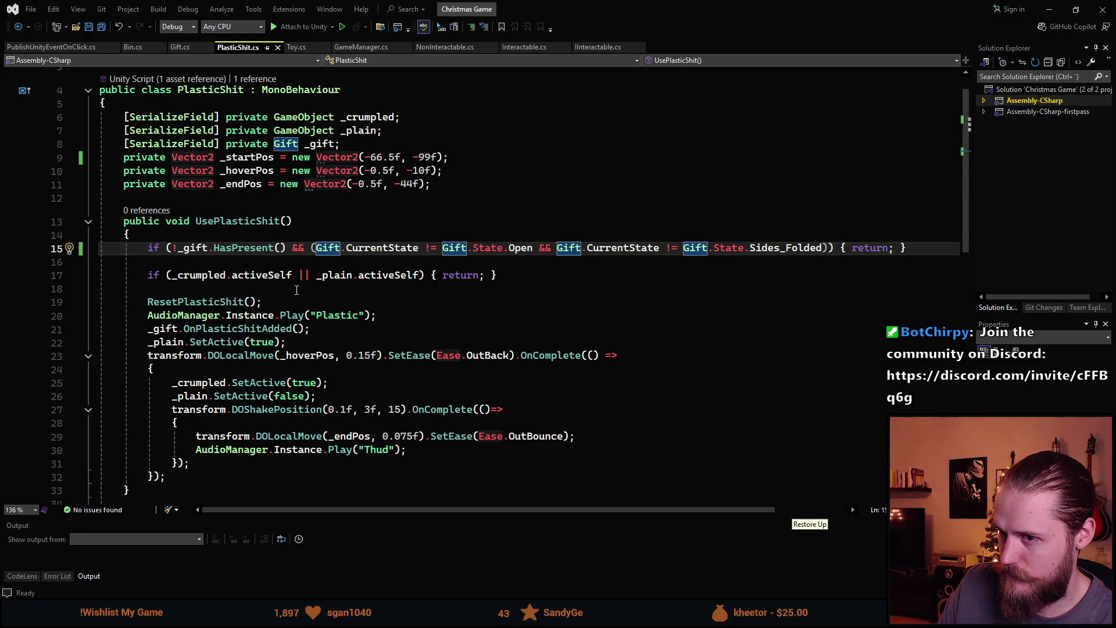
key(Delete)
key(ctrl+Right)
key(ctrl+Right)
key(ctrl+Right)
Finish removing the parentheses, save, and select the two Gift.CurrentState checks on line 15.
key(BackSpace)
key(ctrl+s)
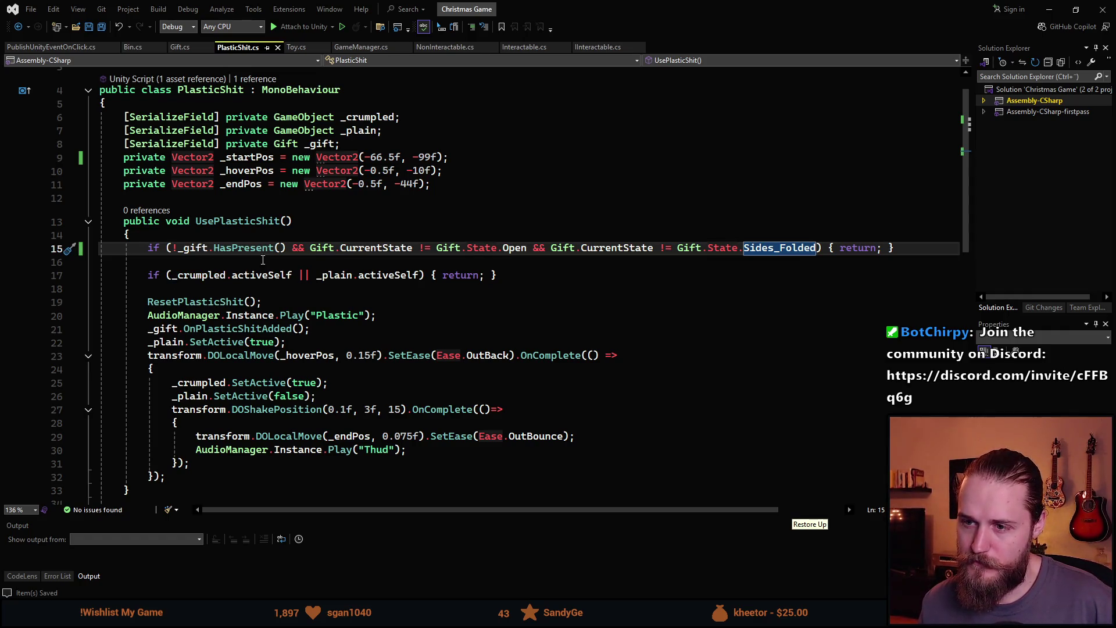
click(513, 250)
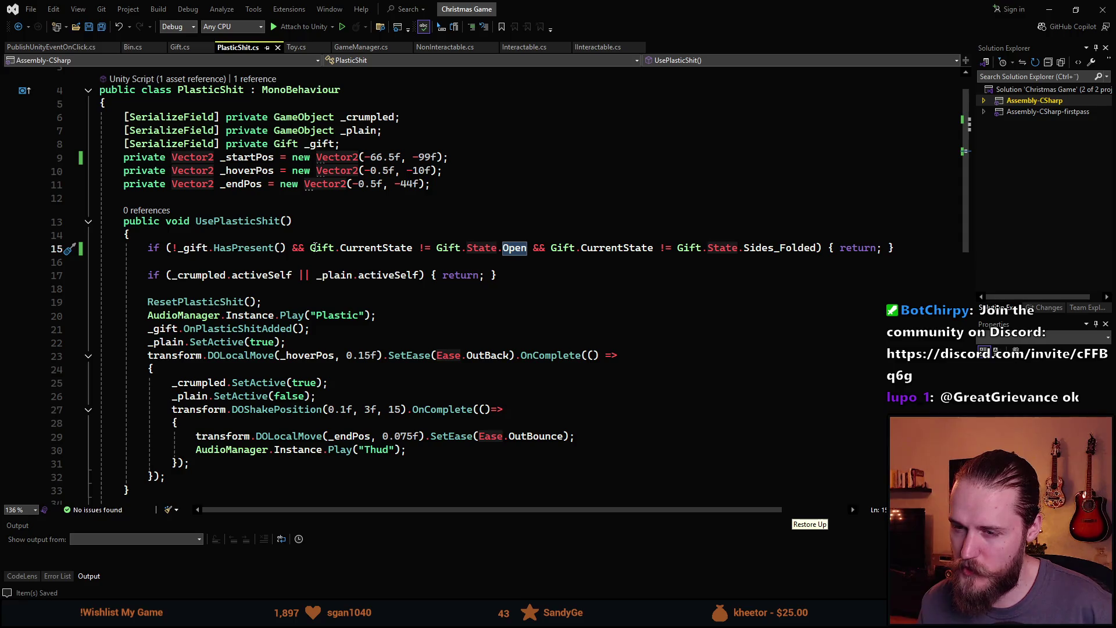
click(294, 248)
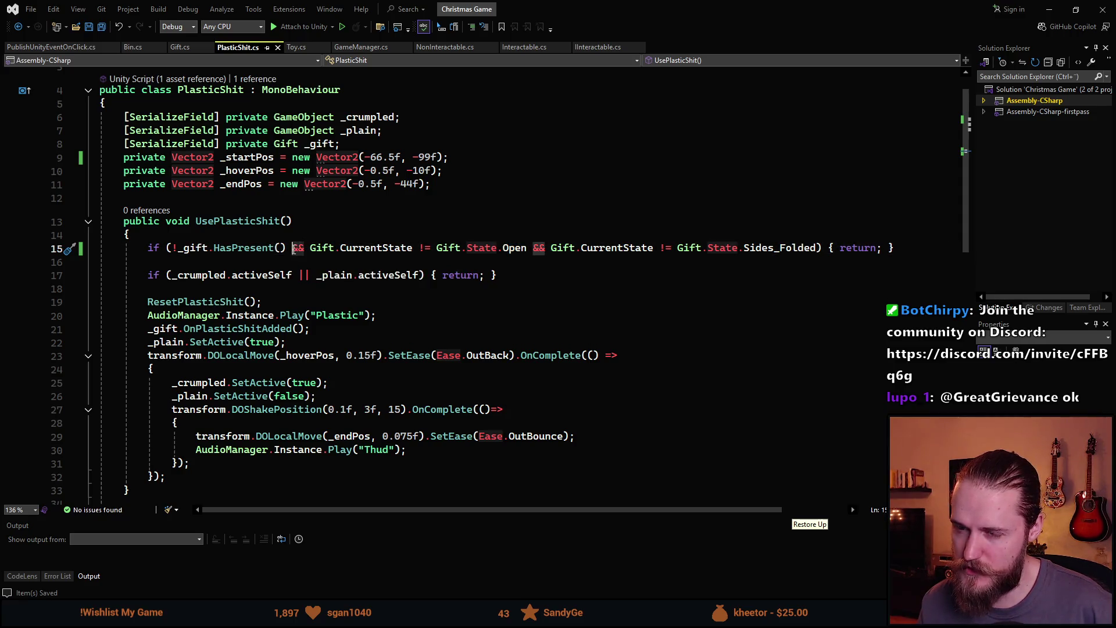
click(195, 249)
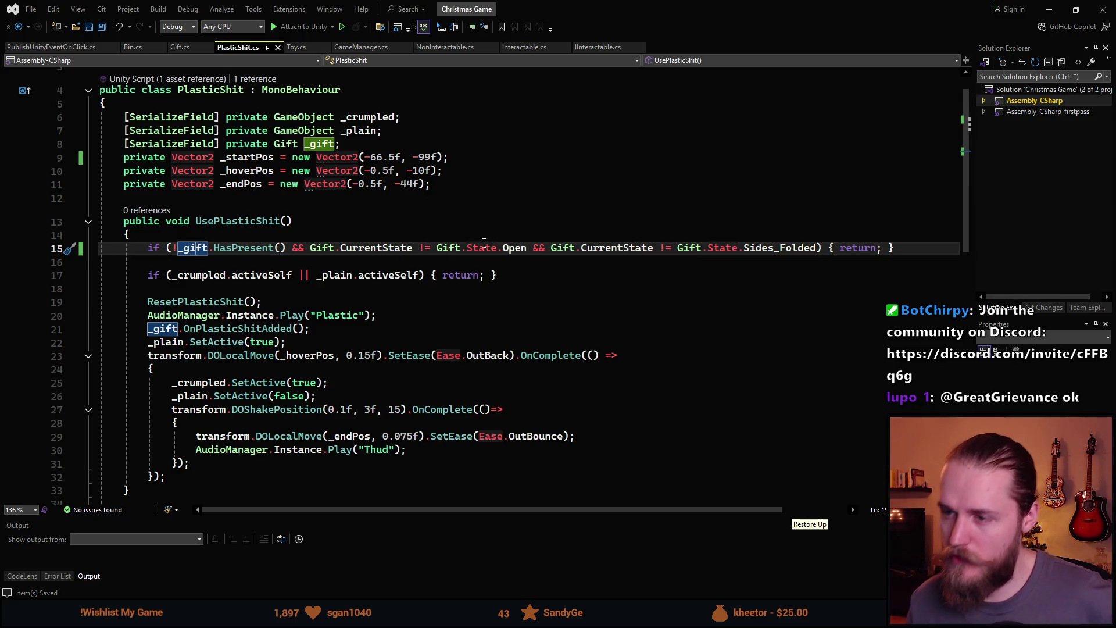
click(316, 244)
drag(311, 248, 824, 254)
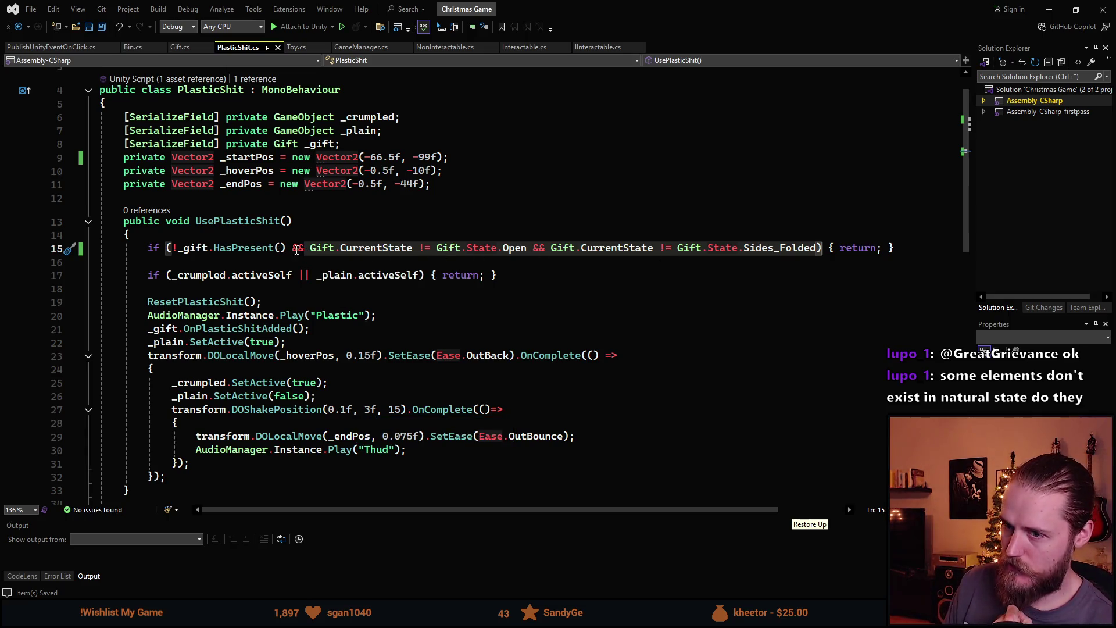
Wrap the Open and Sides_Folded checks in parentheses again after !_gift.HasPresent() &&.
click(448, 247)
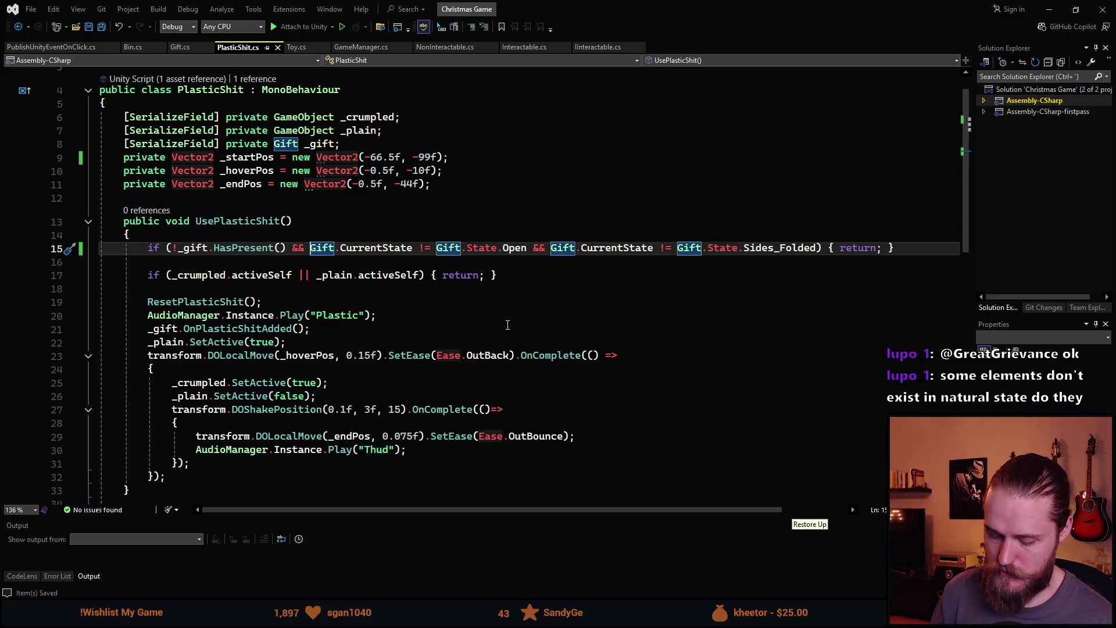
text(()
click(823, 247)
text())
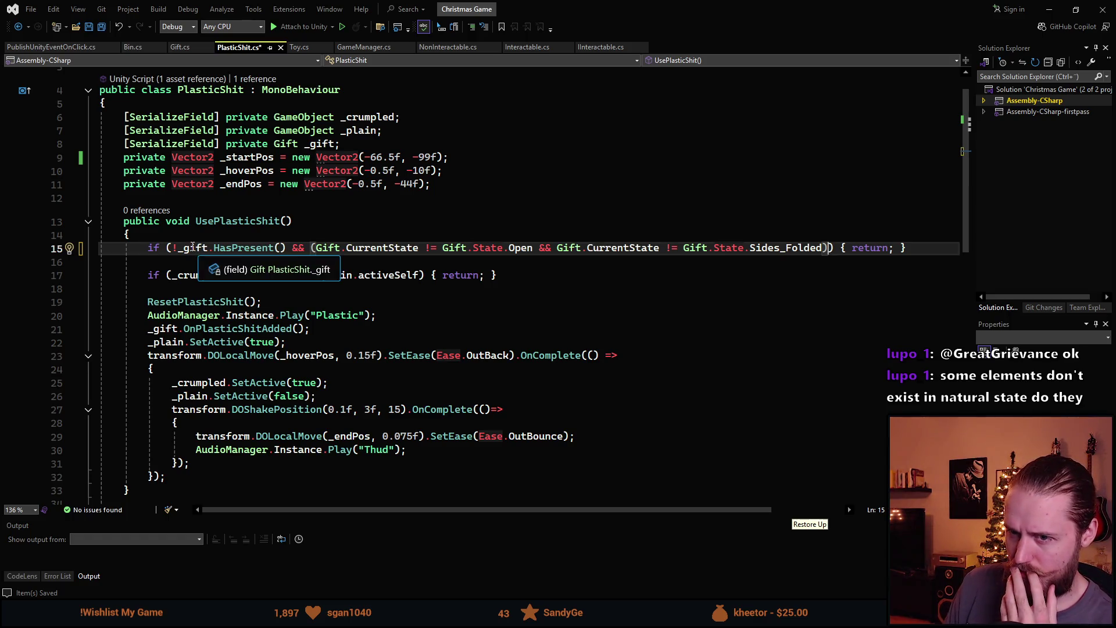
click(298, 250)
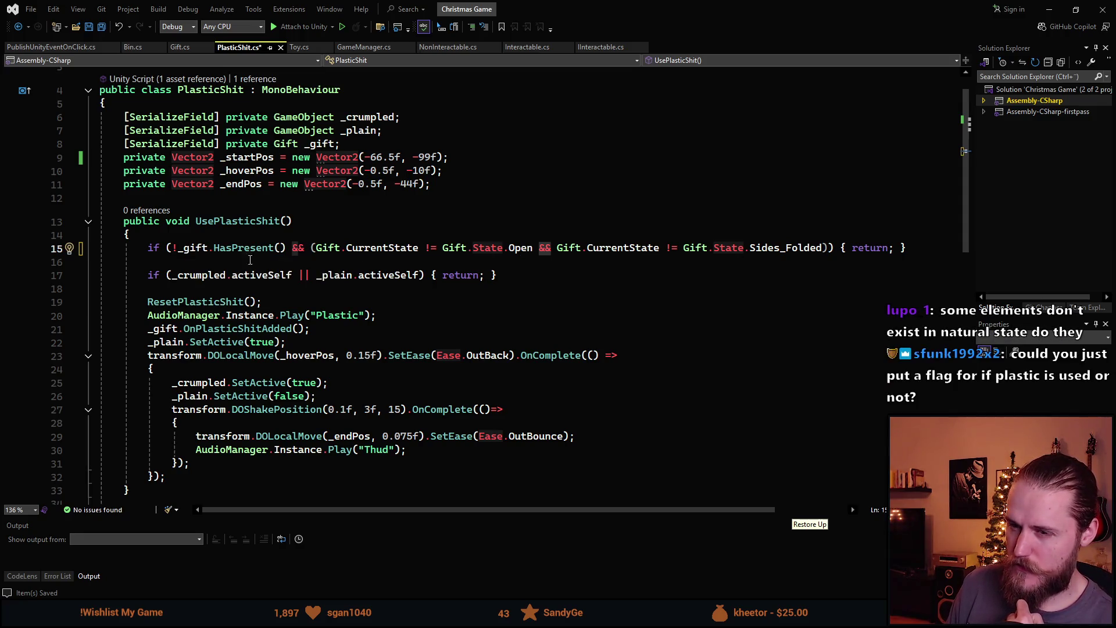
click(306, 247)
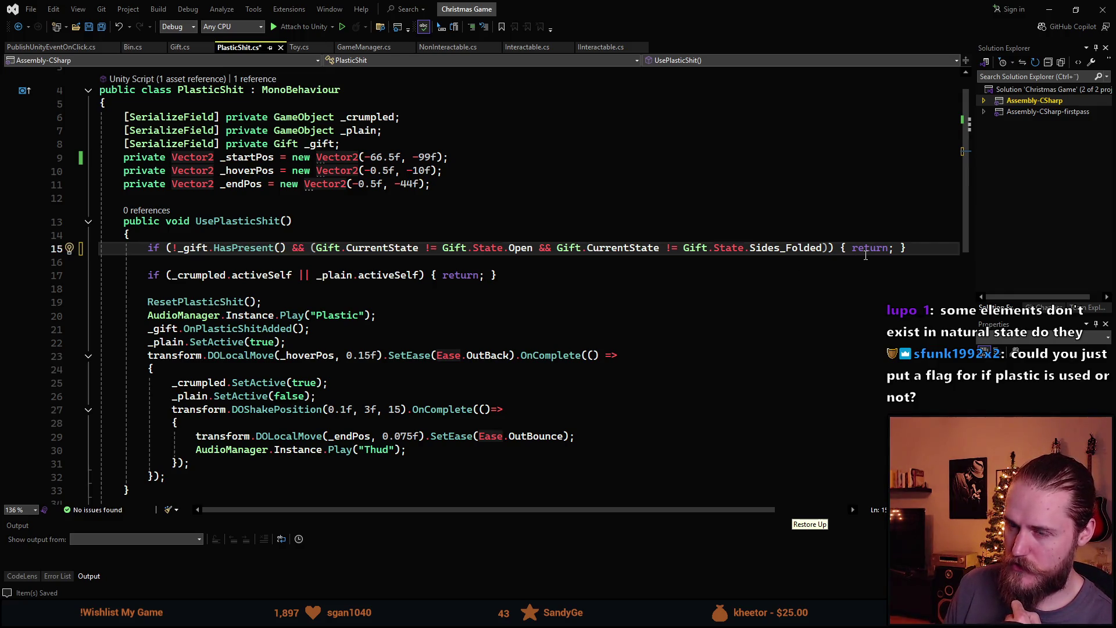
click(363, 251)
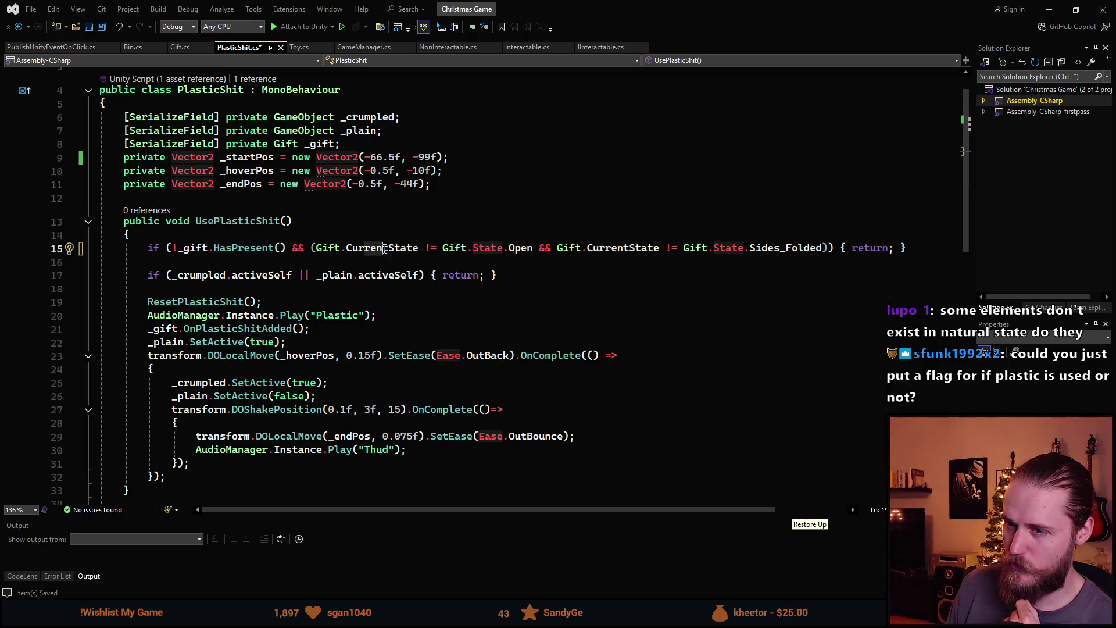
click(819, 248)
click(179, 247)
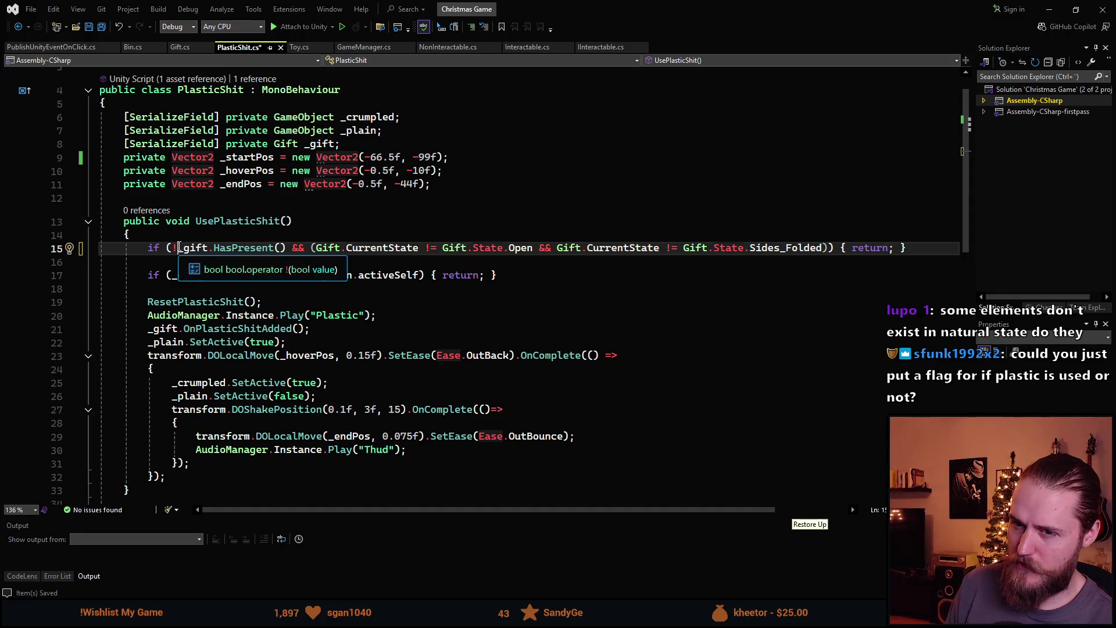
key(BackSpace)
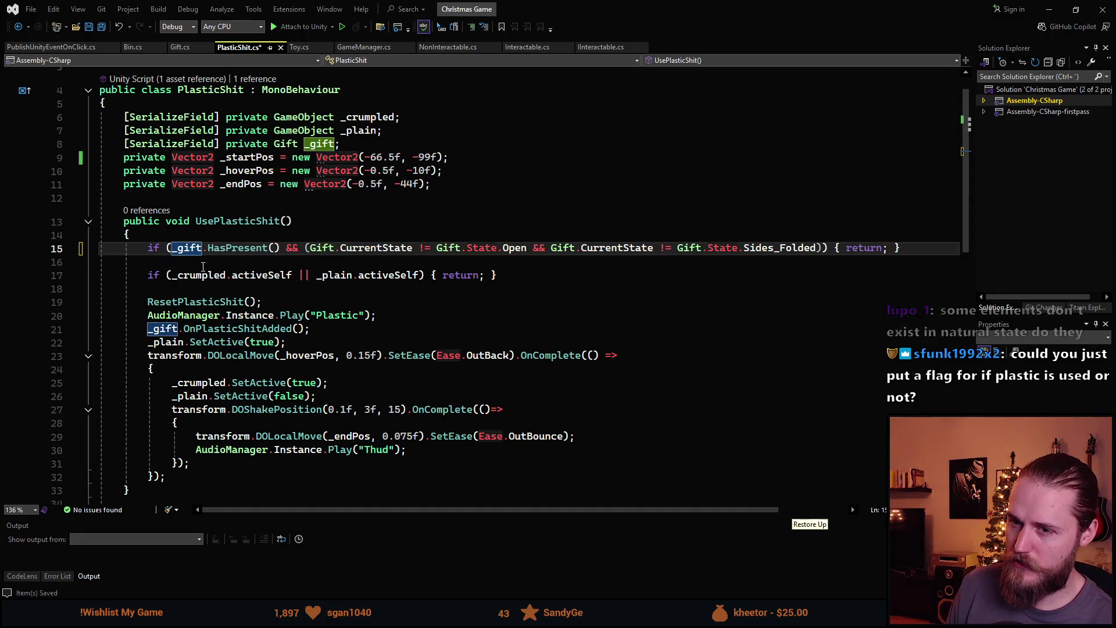
click(221, 261)
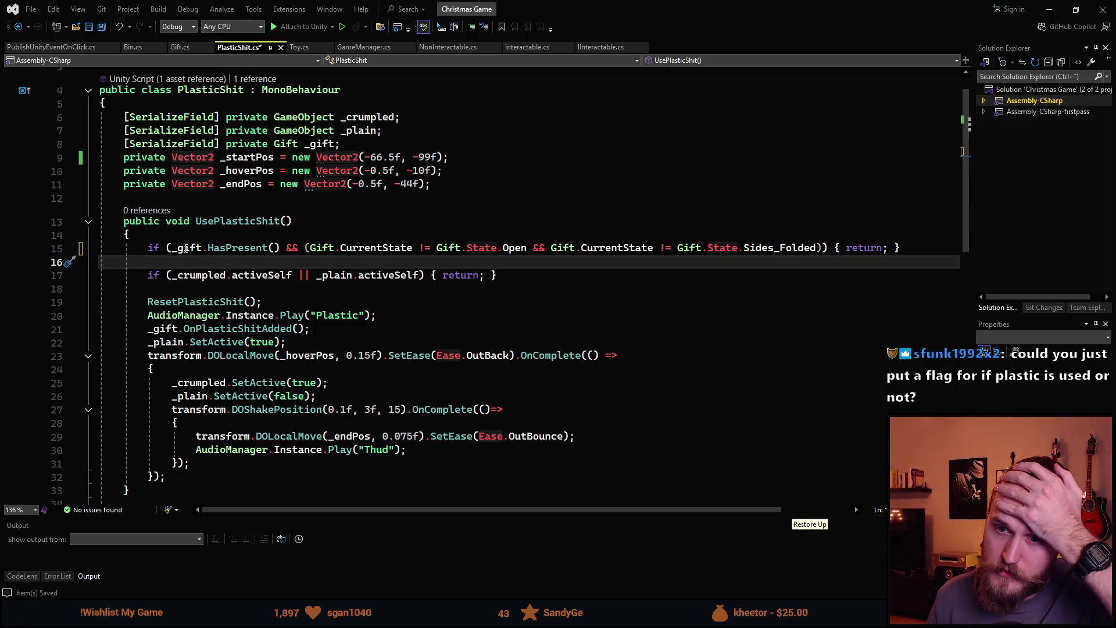
key(Up)
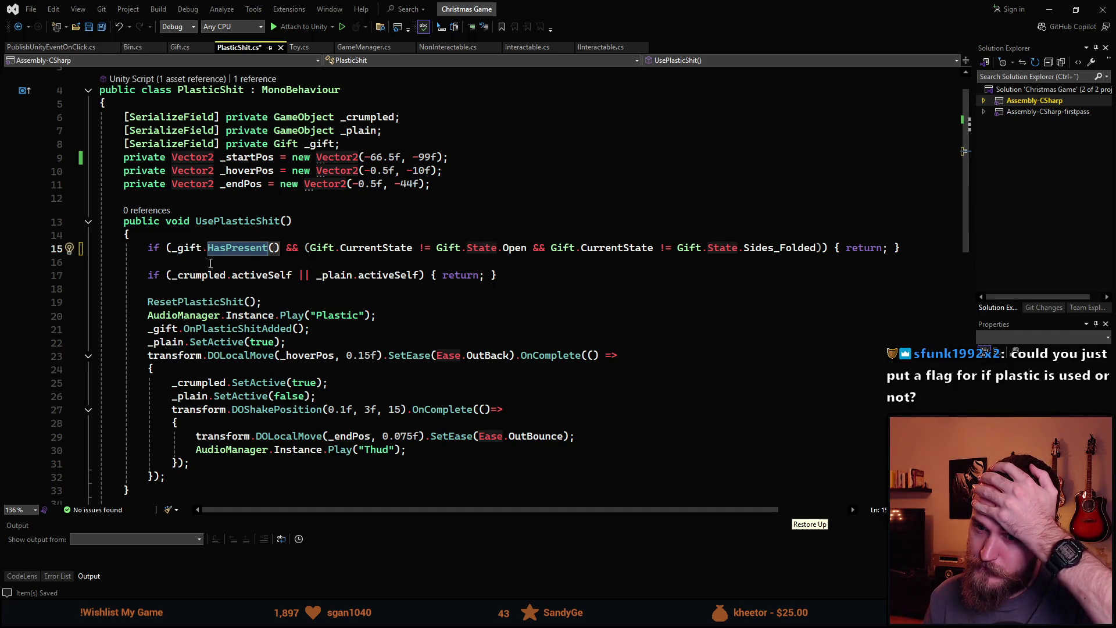
click(168, 248)
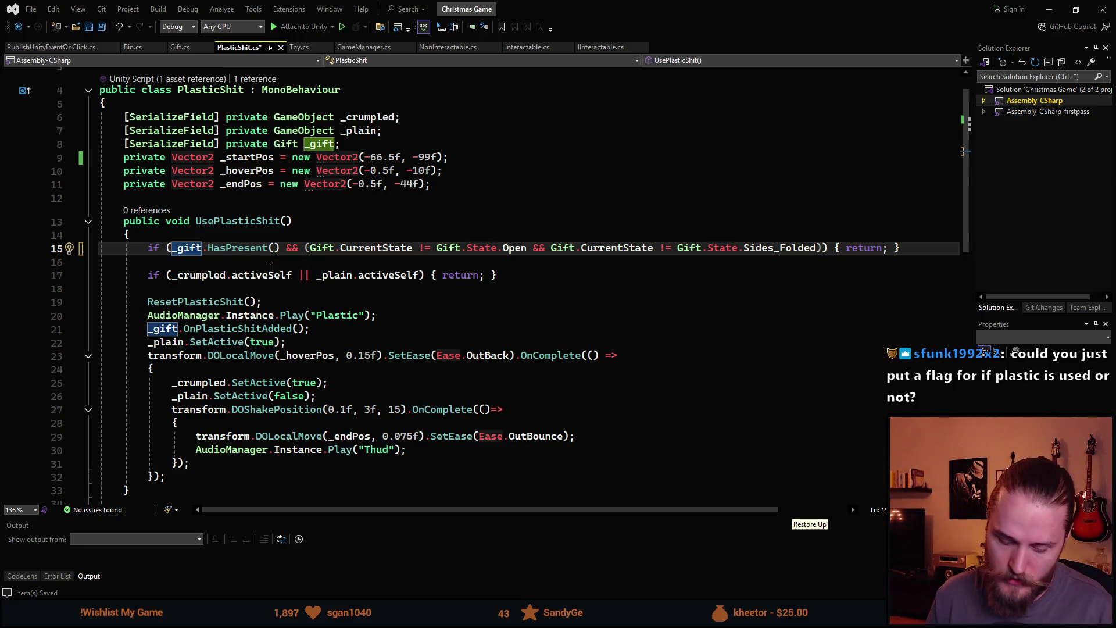
text(!)
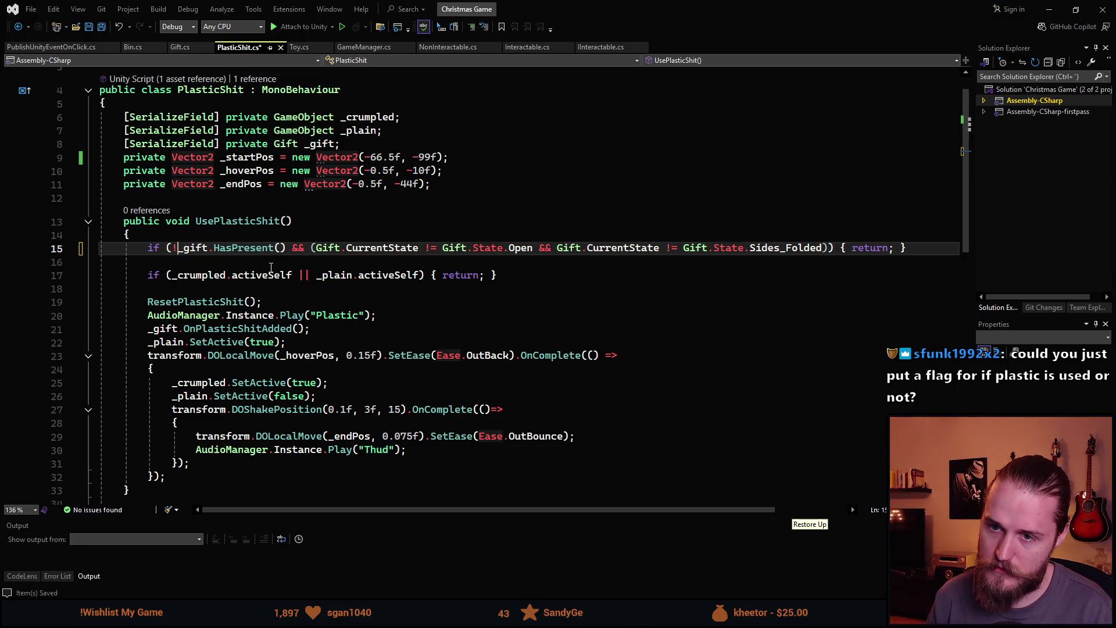
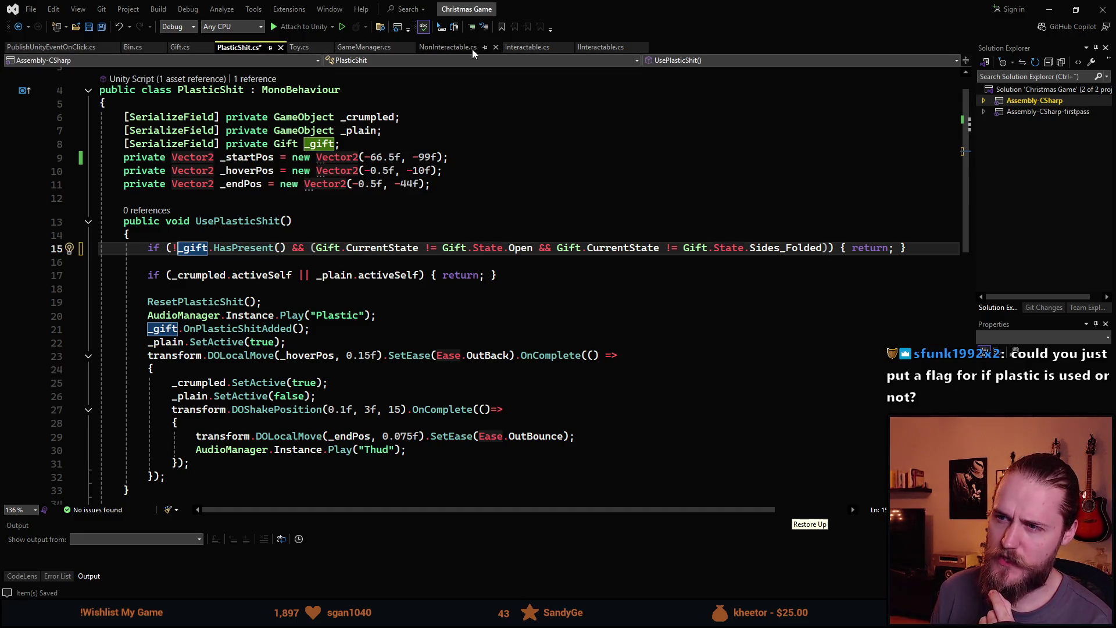
Review the Gift script's _hasPlasticShit field and the Bin script, then return to PlasticShit.cs.
click(186, 49)
scroll(301, 344, up, 15)
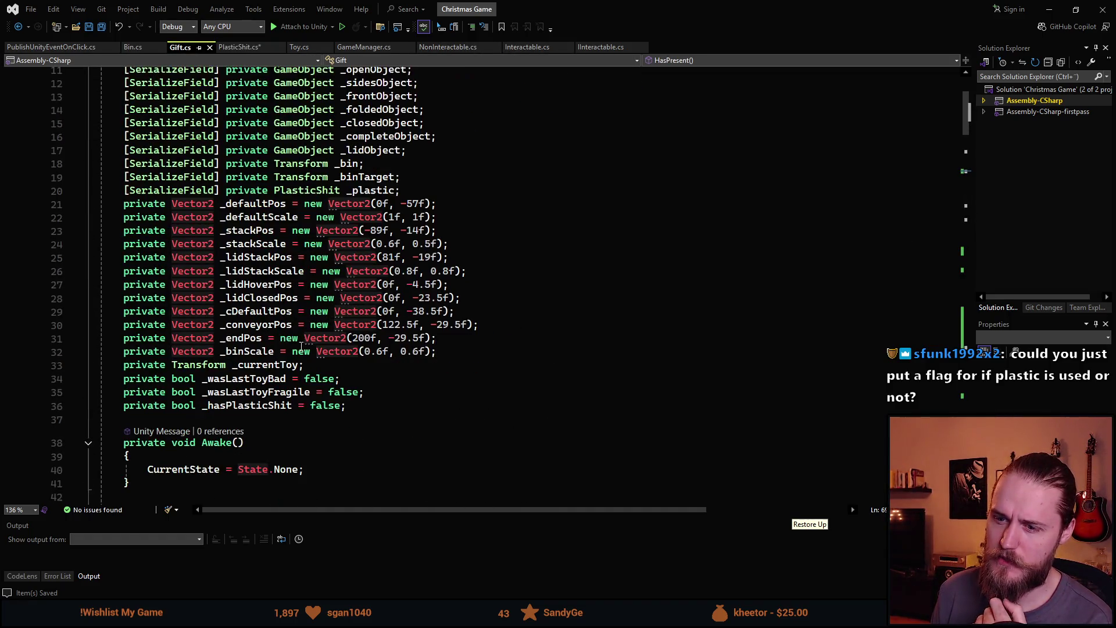
double_click(242, 407)
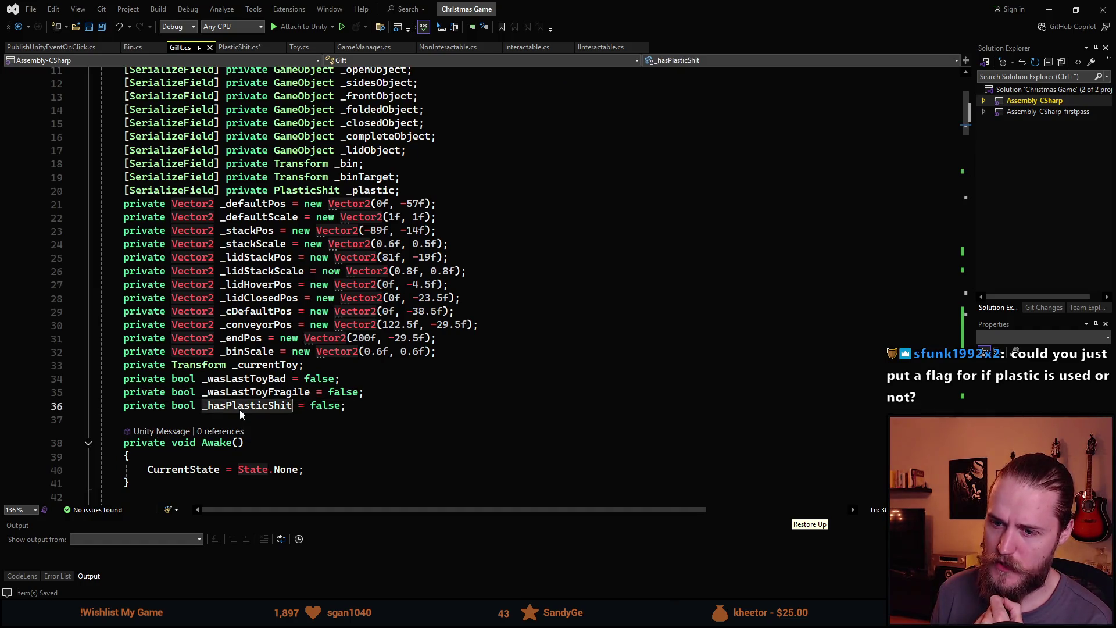
scroll(239, 409, down, 2)
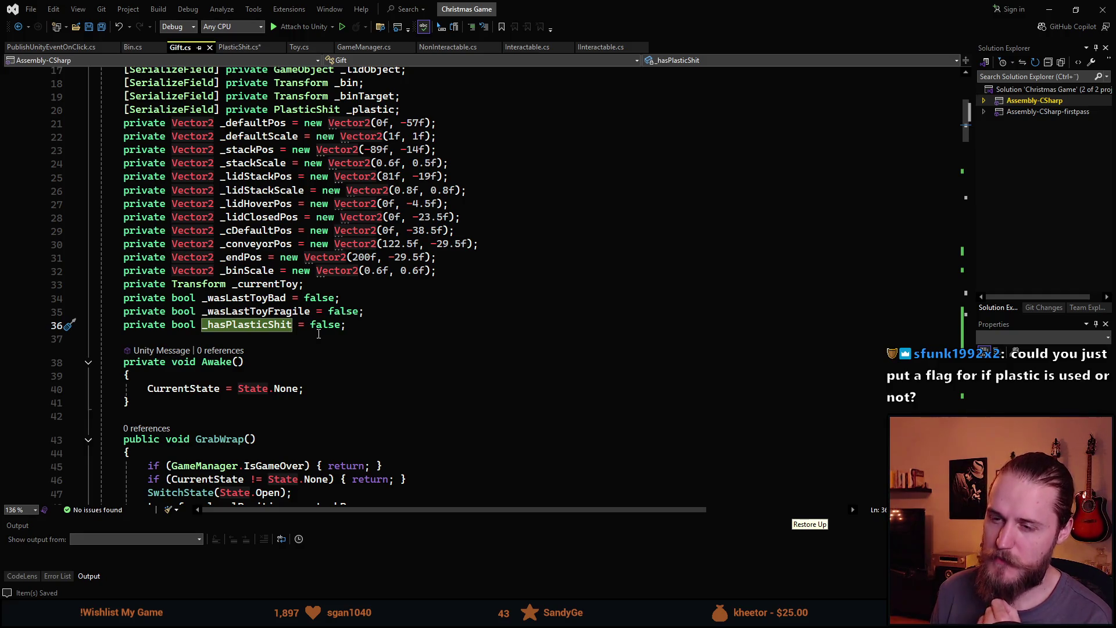
scroll(291, 378, up, 1)
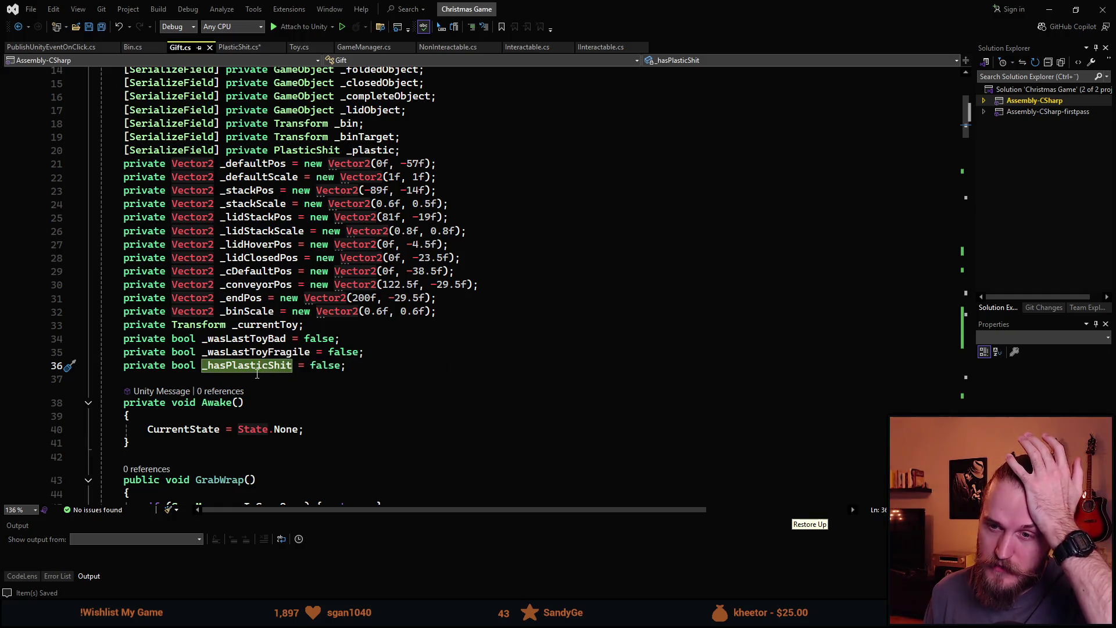
scroll(257, 373, up, 2)
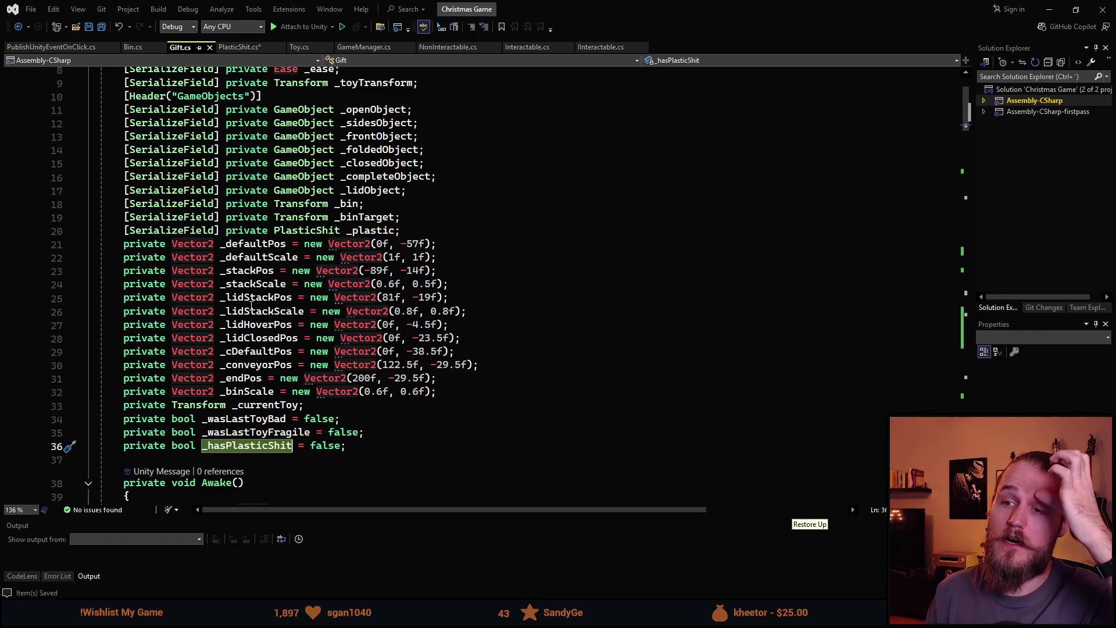
click(133, 49)
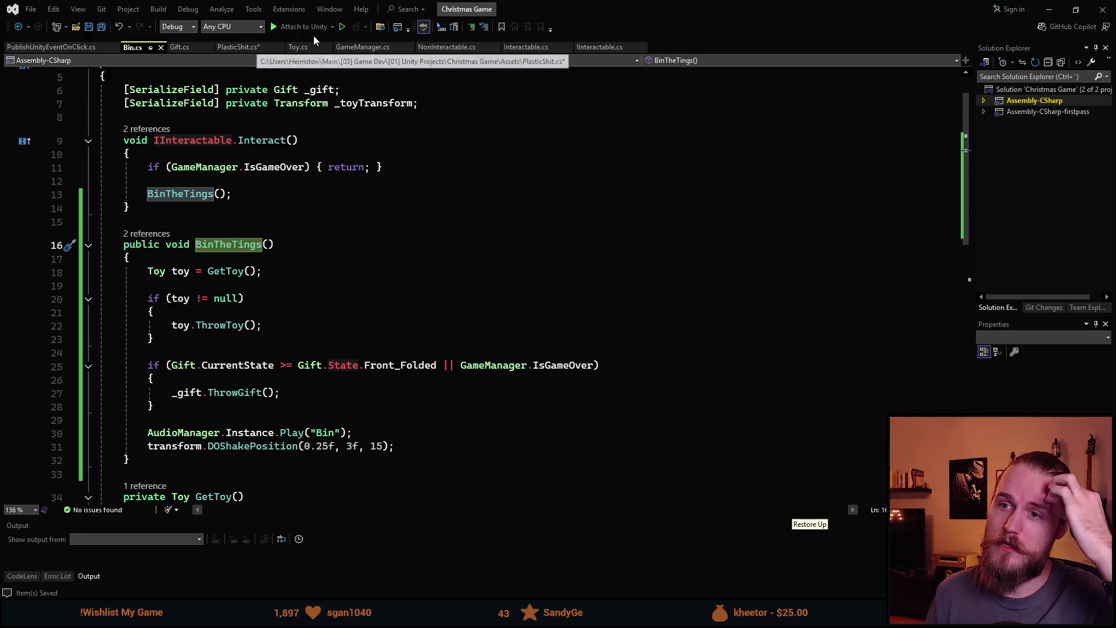
click(221, 47)
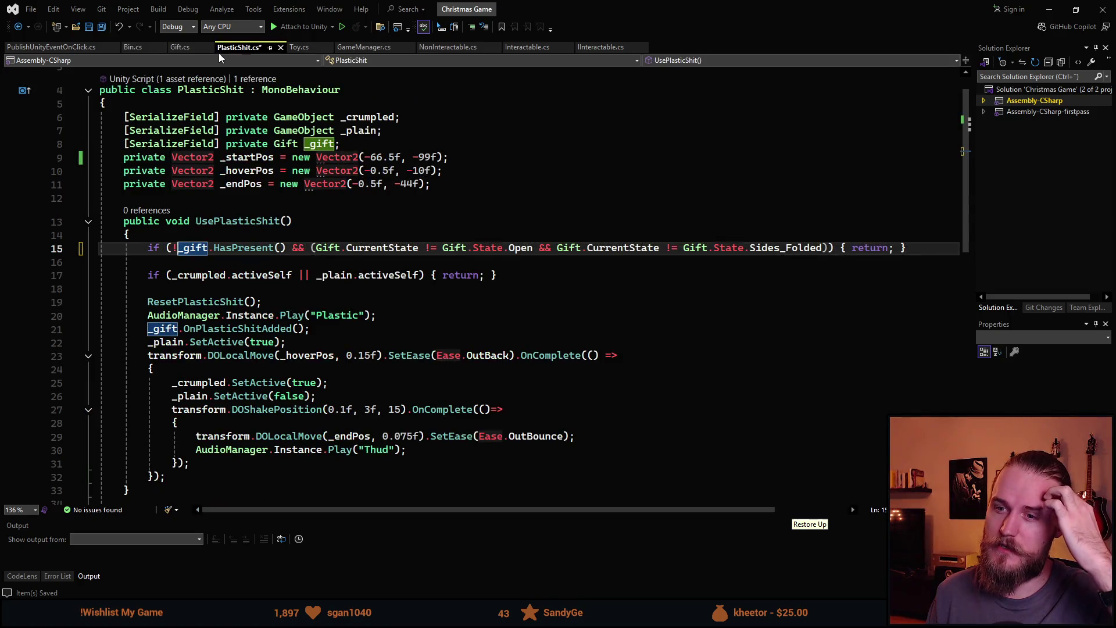
Insert blank lines below the first guard and start a // comment line.
click(356, 263)
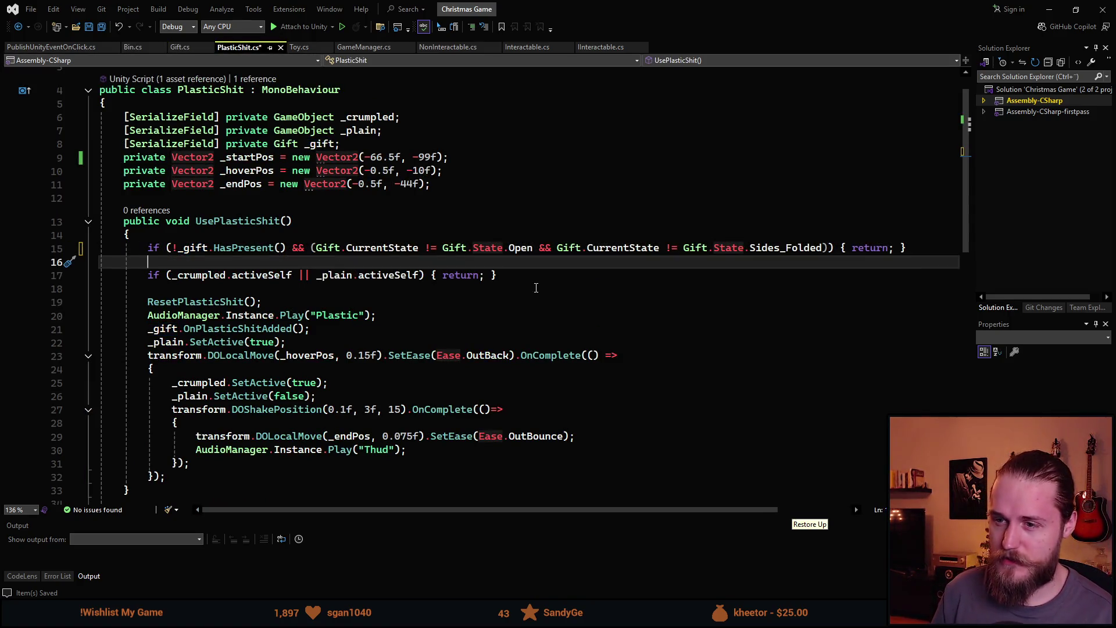
key(Return)
key(Return)
key(Up)
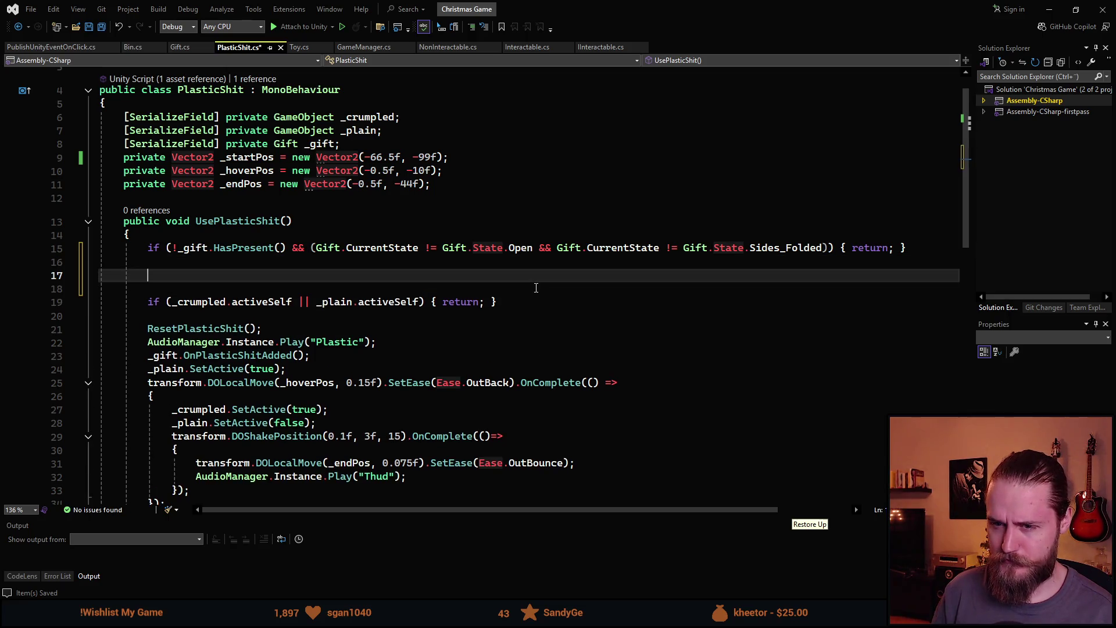
text(//)
click(153, 301)
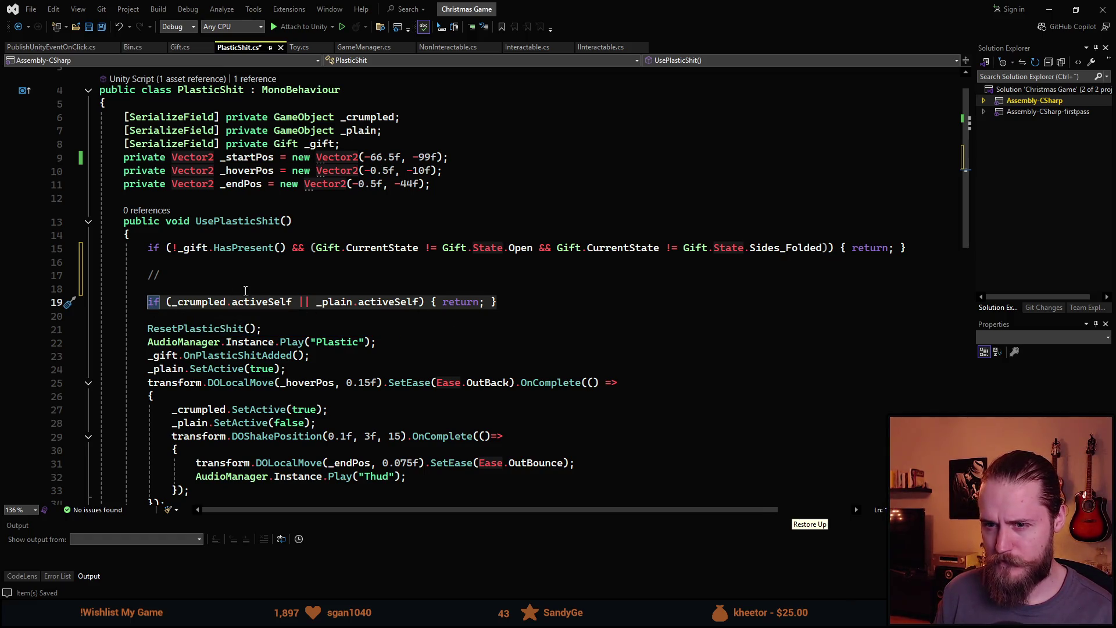
click(240, 280)
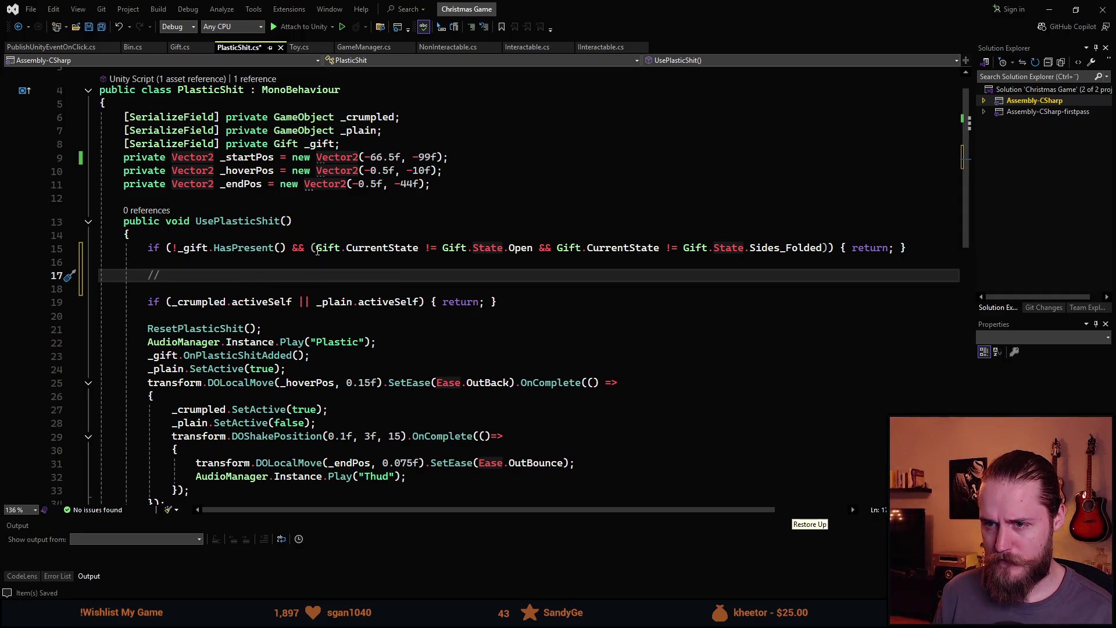
Delete '!_gift.HasPresent() && (' and the surplus parenthesis, then begin the 'If not open or sidefolded' comment.
drag(317, 250, 173, 250)
key(BackSpace)
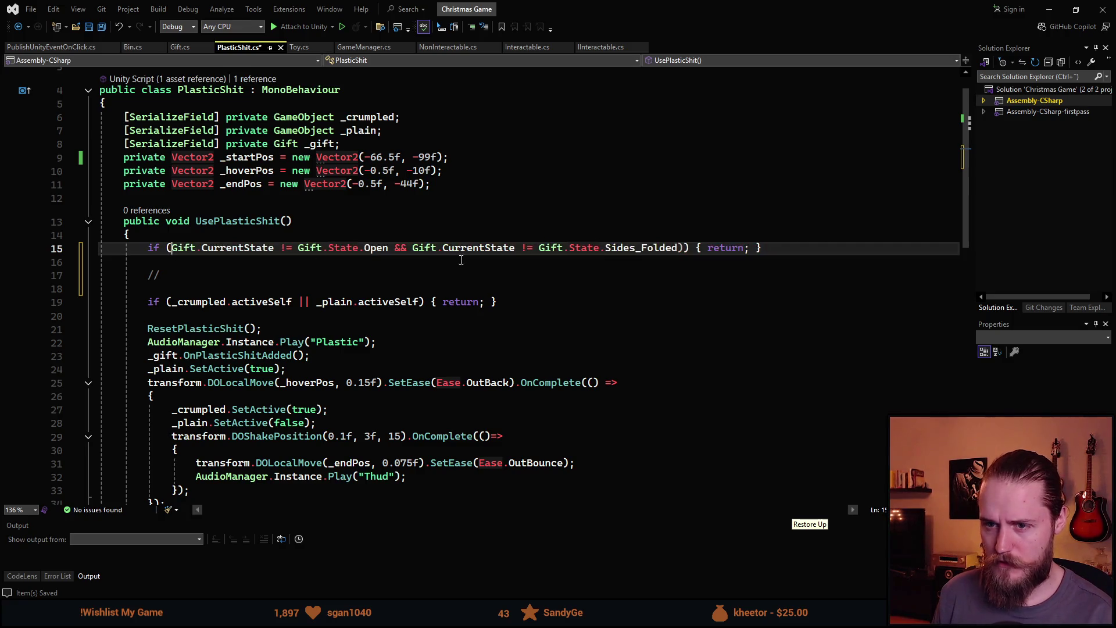
key(BackSpace)
click(676, 244)
key(Delete)
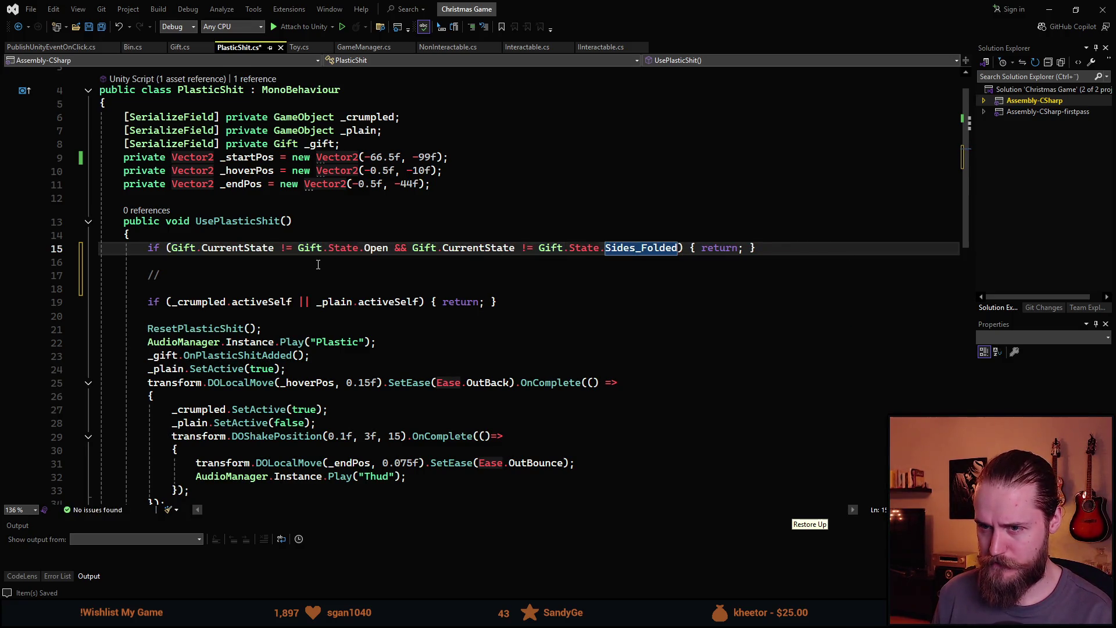
click(318, 264)
click(216, 278)
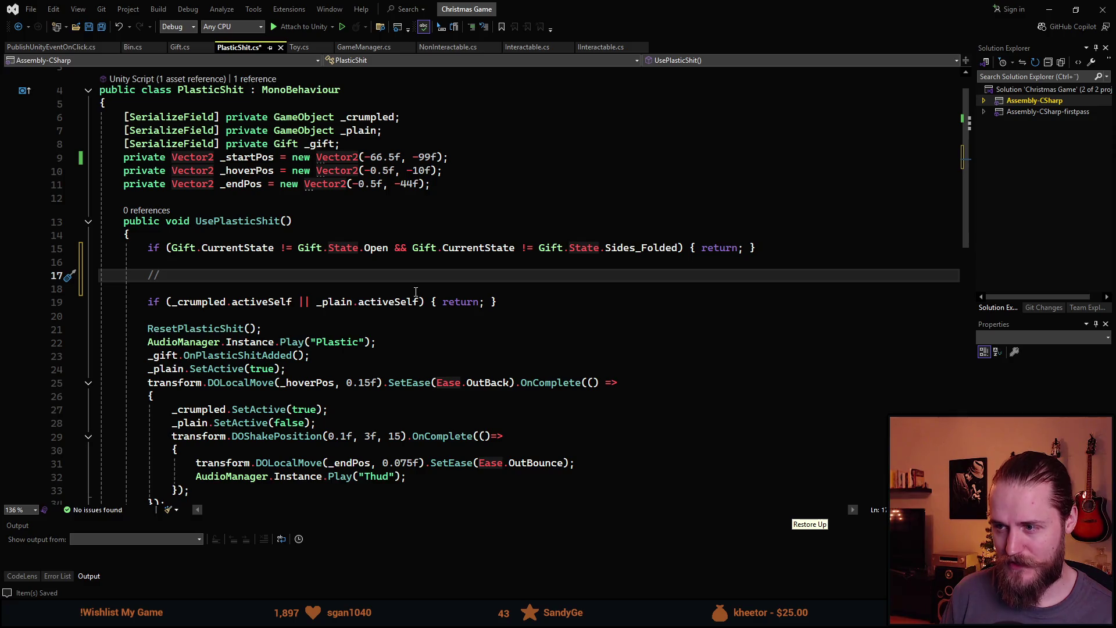
text( I)
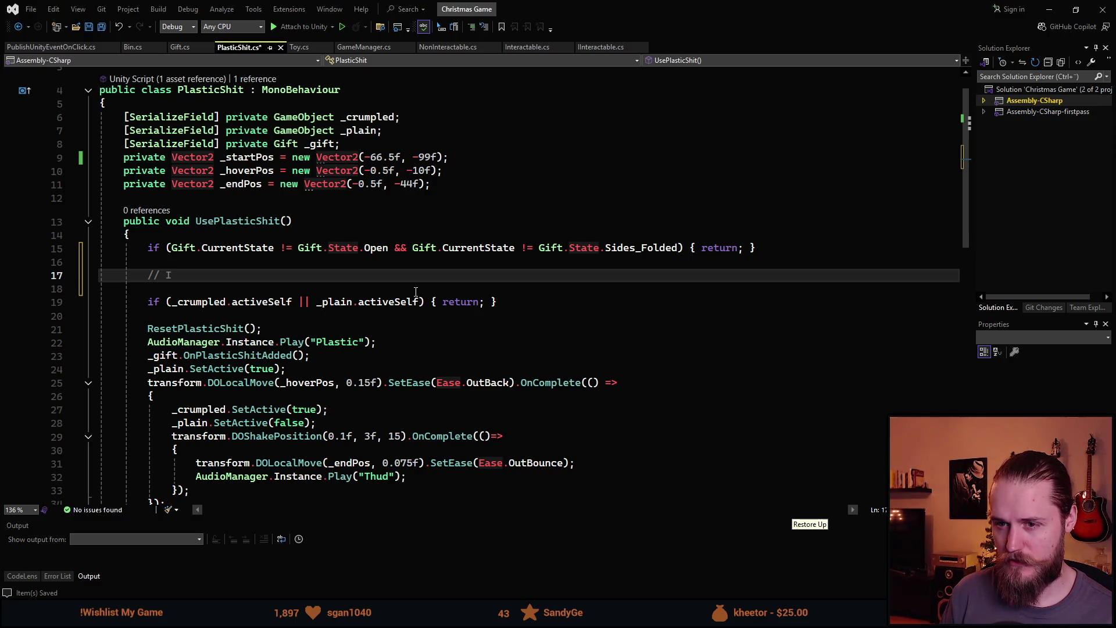
text(f not open or sidefolded, )
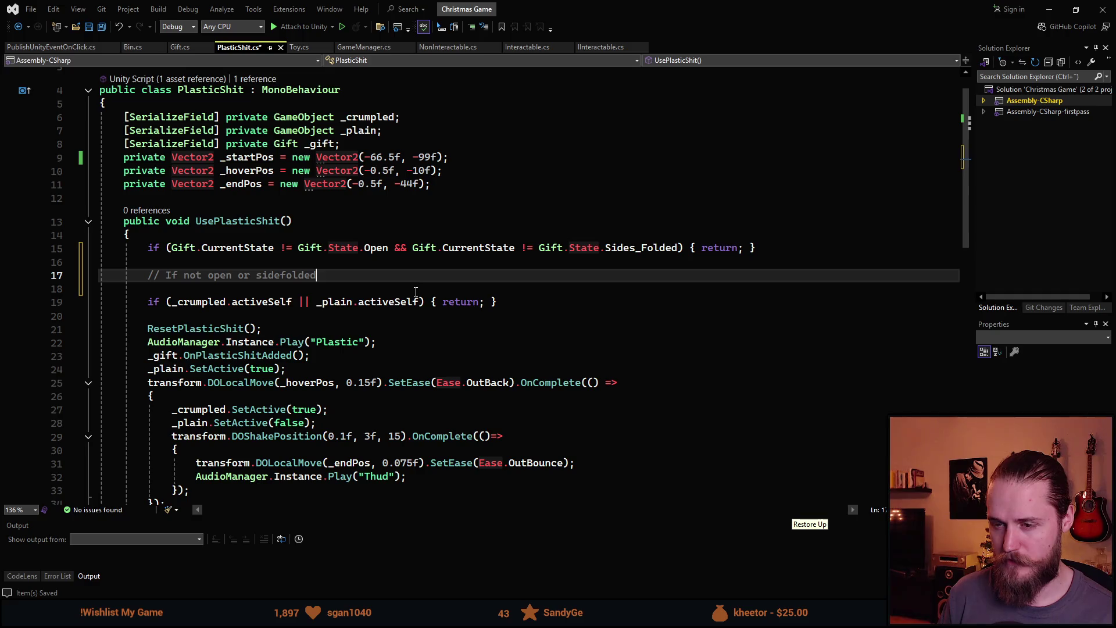
text(retiu)
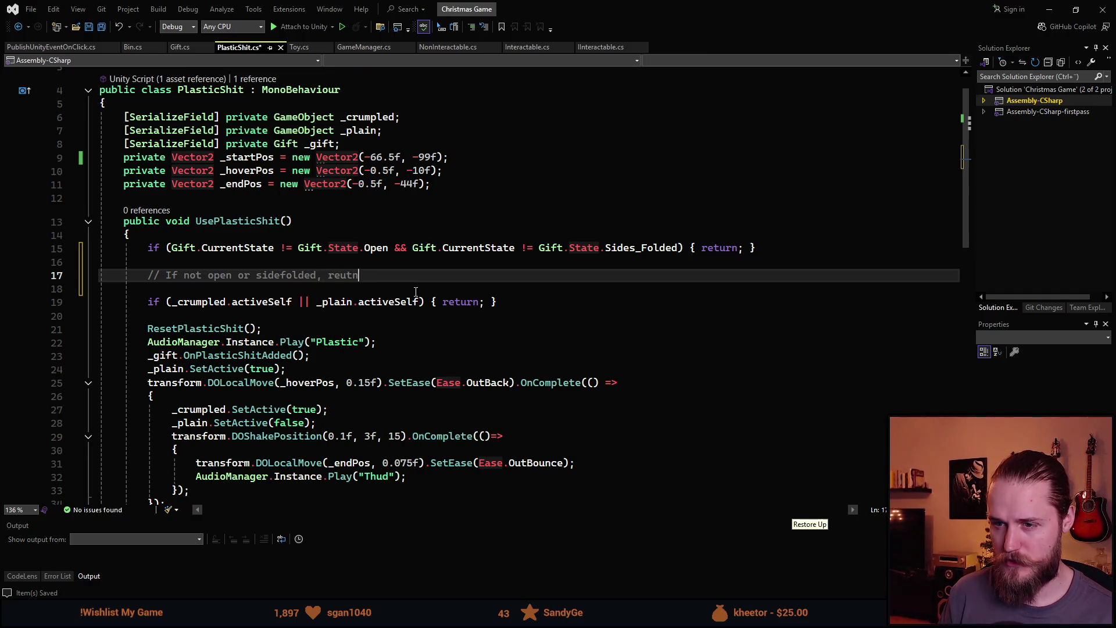
Complete '// If not open or sidefolded, return' and add '// if open or sidefolded, continue' below.
key(BackSpace)
key(BackSpace)
text(urn)
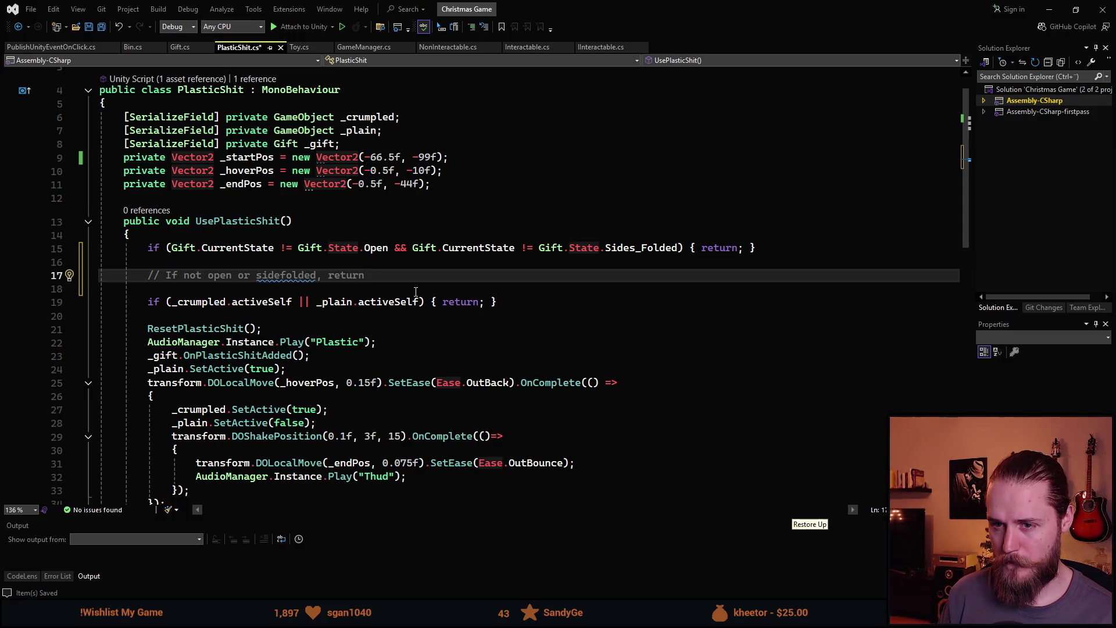
key(Return)
text(//)
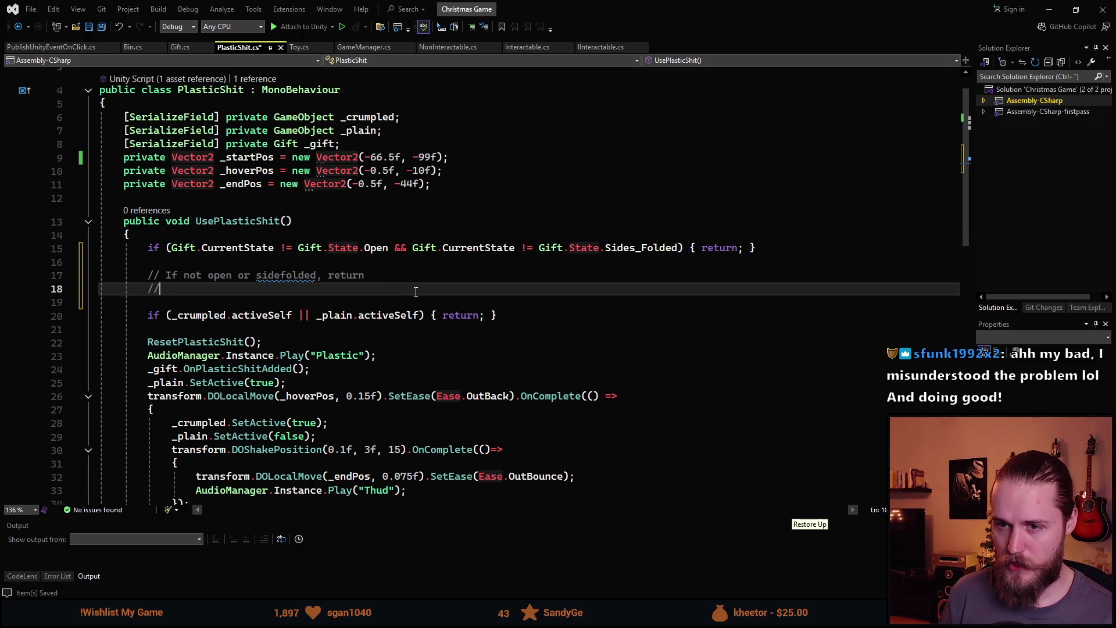
text( if open or sidefolded,)
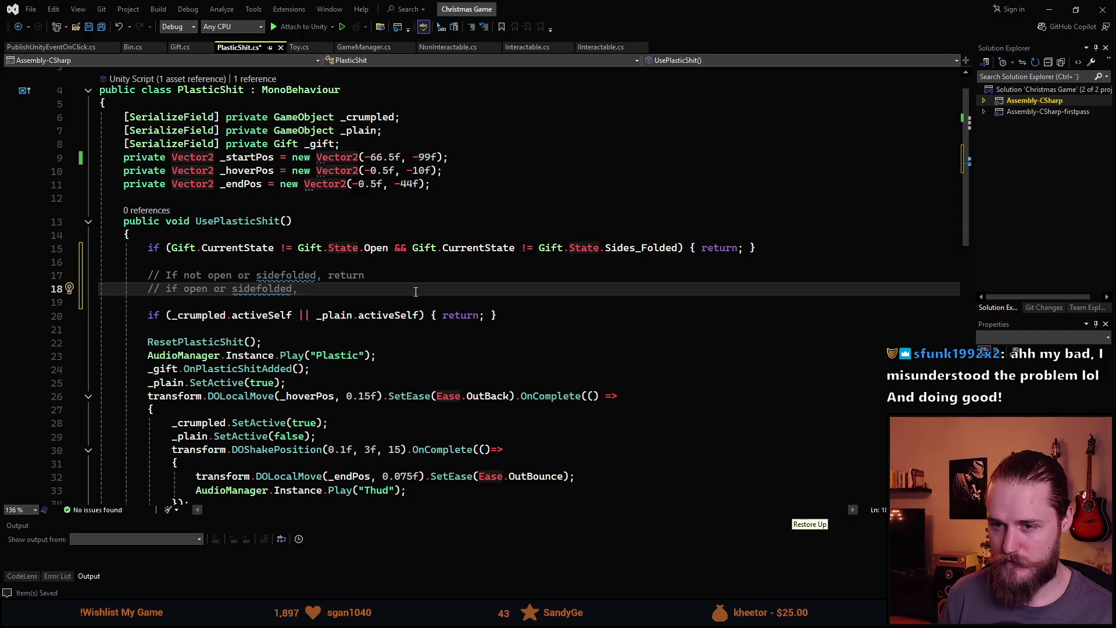
text(continue)
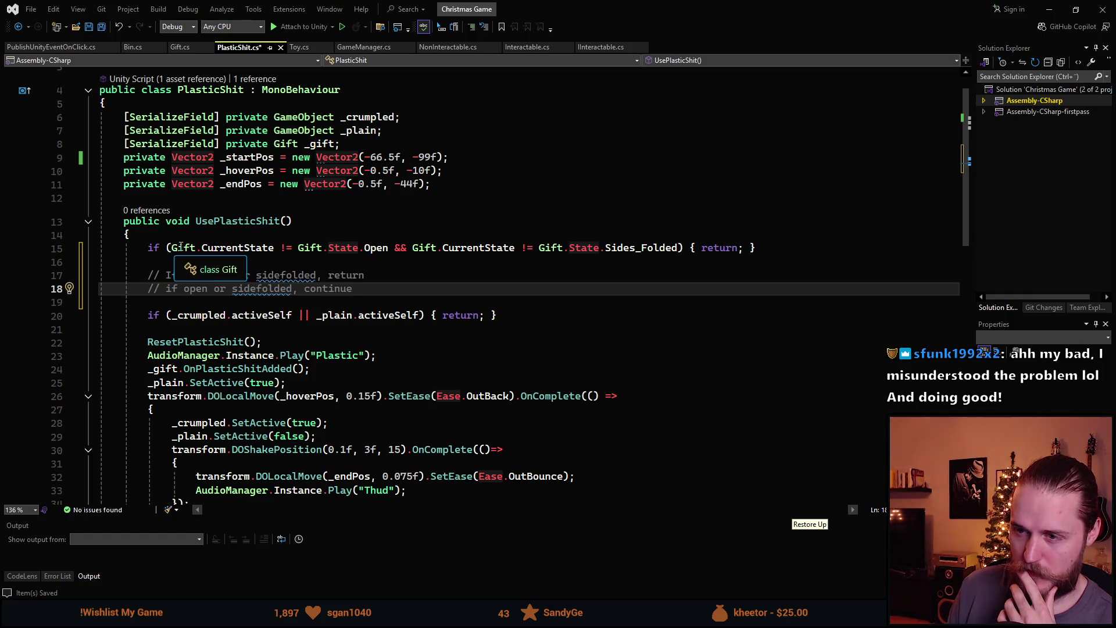
click(375, 248)
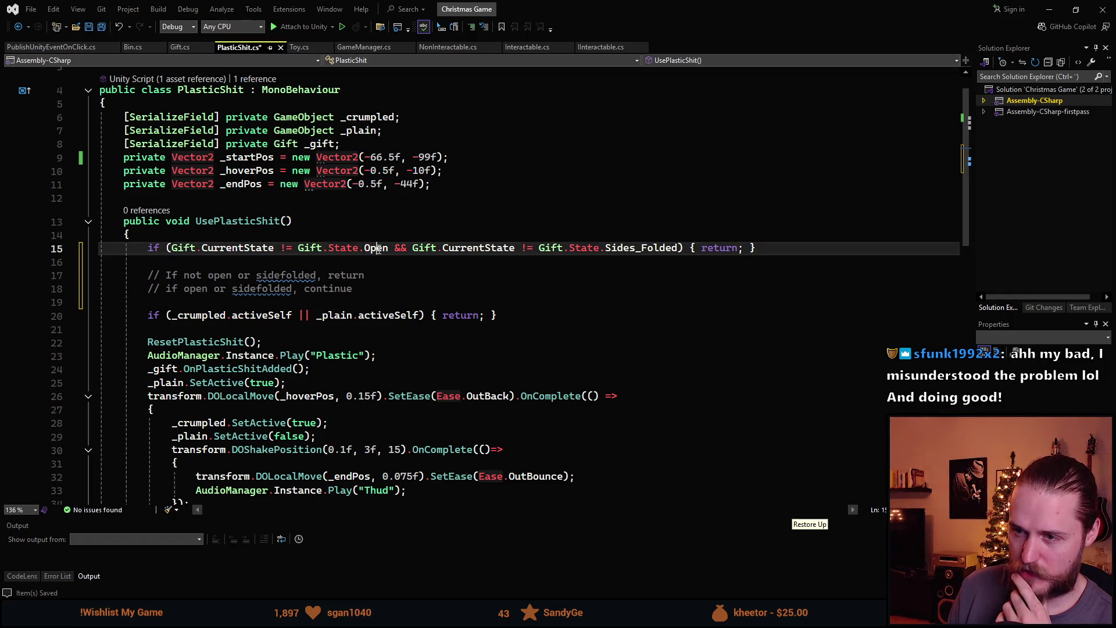
double_click(656, 248)
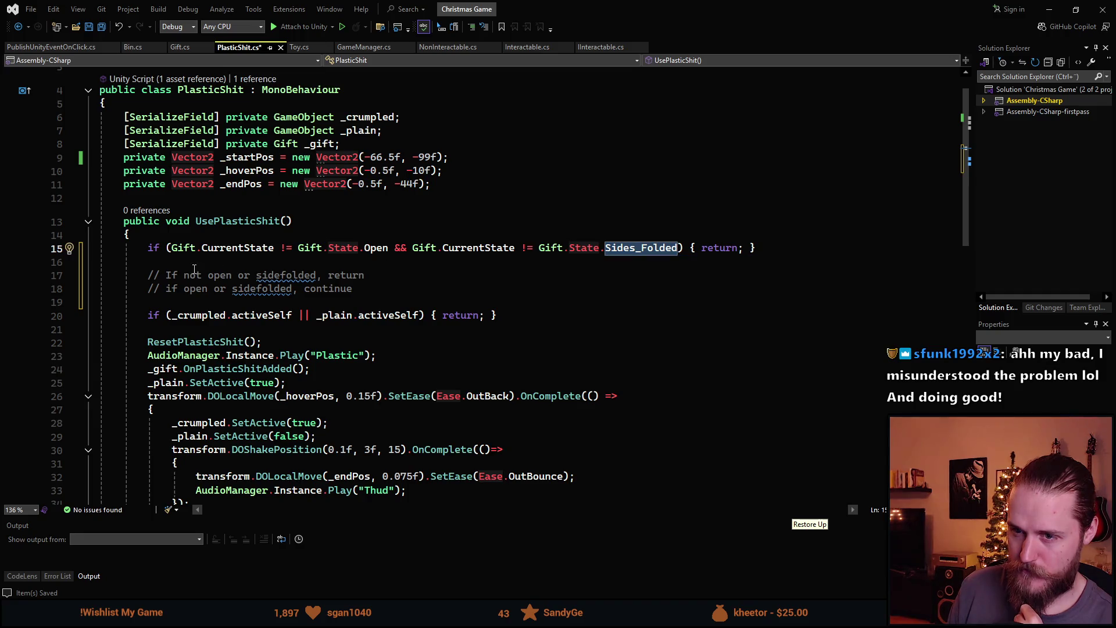
click(643, 248)
click(676, 248)
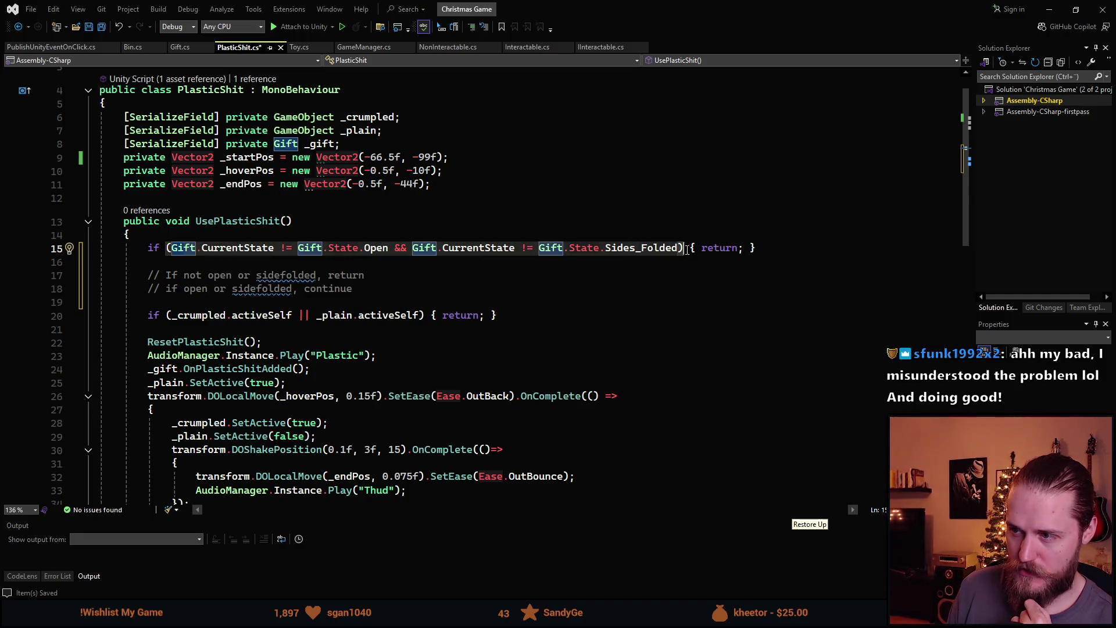
double_click(672, 249)
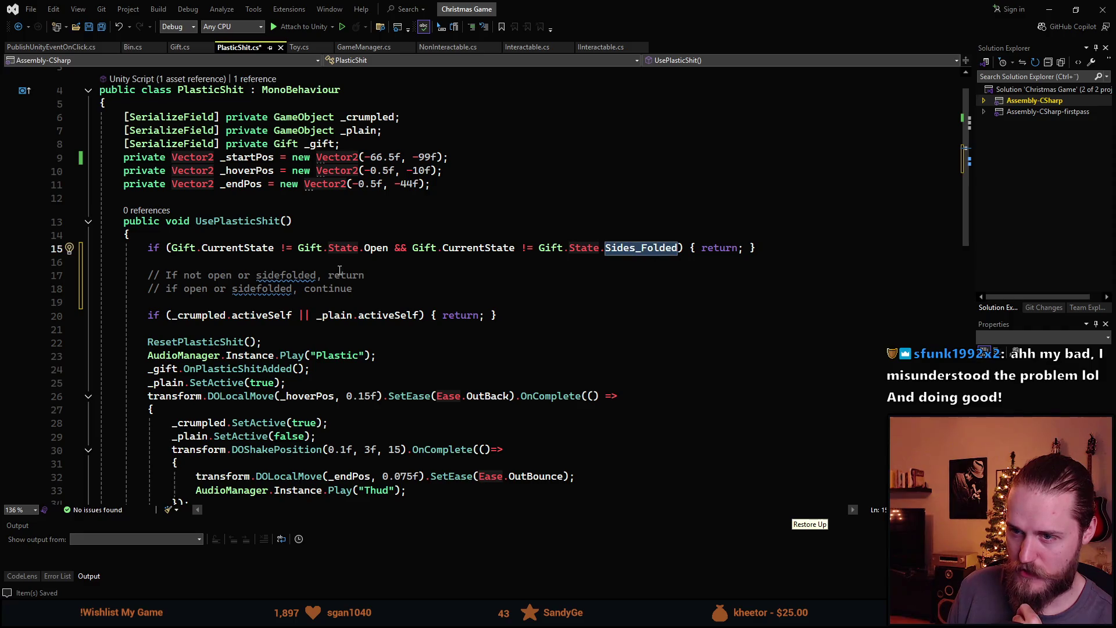
click(684, 249)
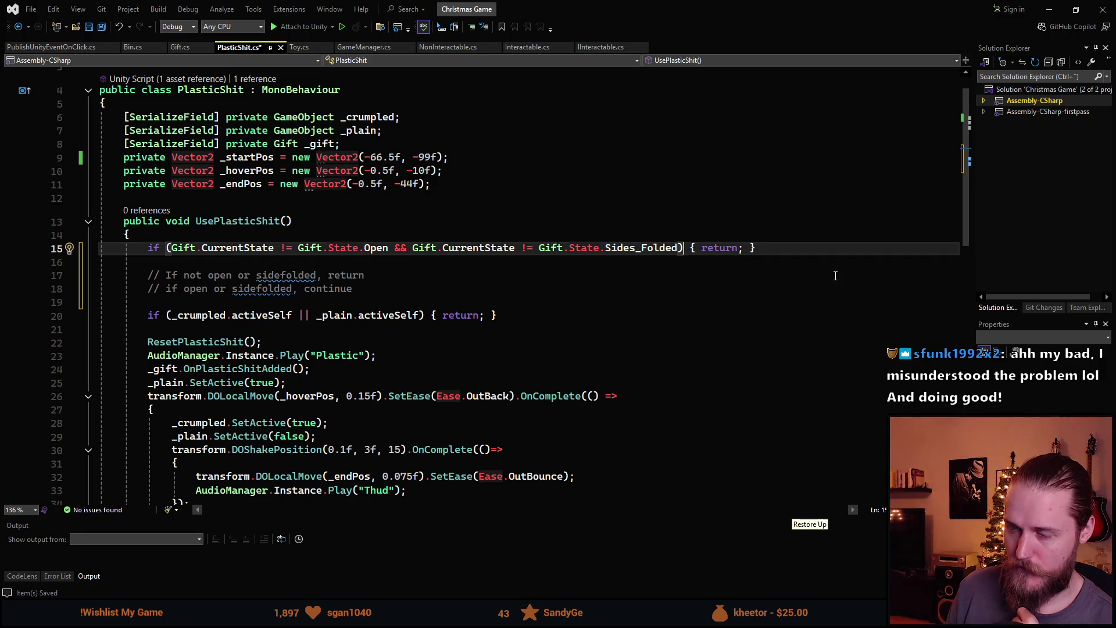
key(End)
key(Return)
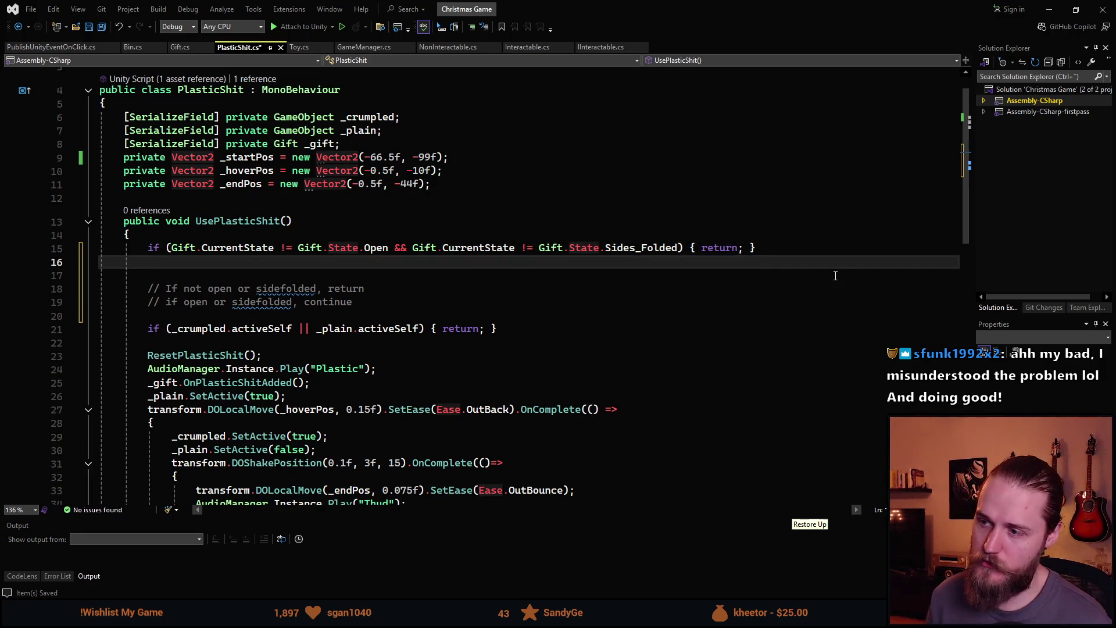
Give the gift-state guard a braced body containing return;.
key(BackSpace)
key(BackSpace)
key(BackSpace)
key(BackSpace)
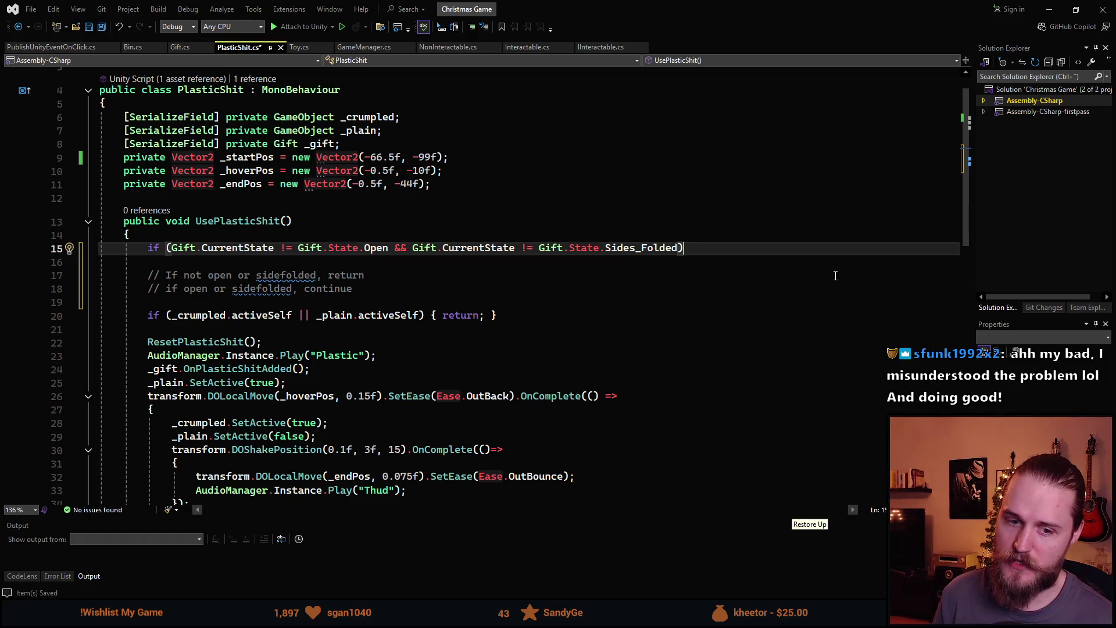
text({)
key(Return)
text(static)
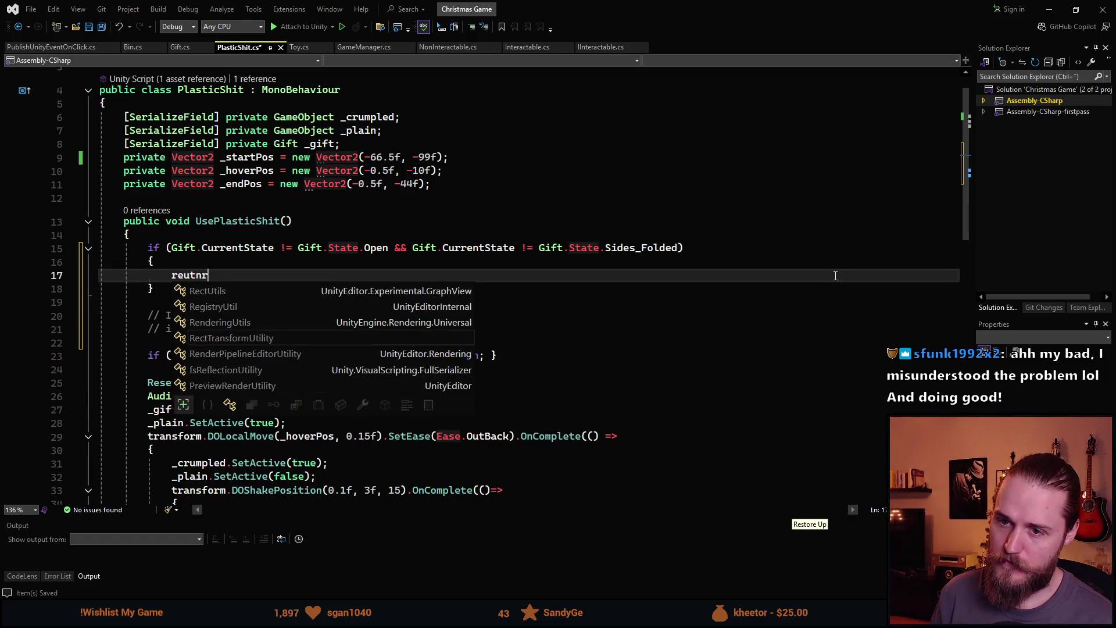
key(Escape)
key(BackSpace)
key(BackSpace)
key(BackSpace)
key(Tab)
key(Tab)
key(Tab)
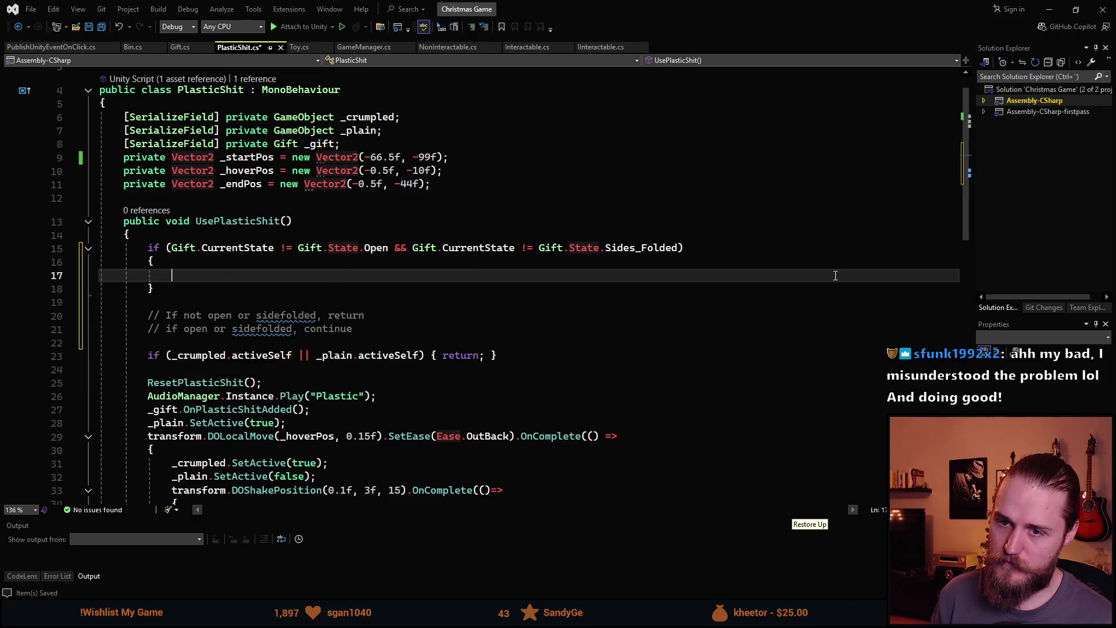
text(return;)
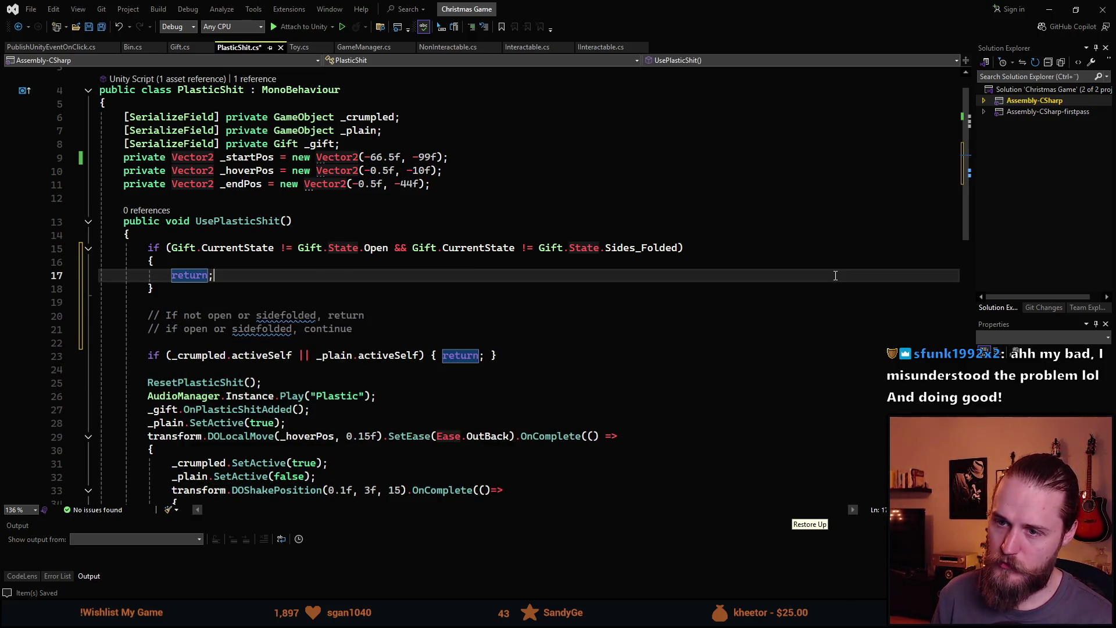
Add an empty else { } block after the guard's body.
key(Down)
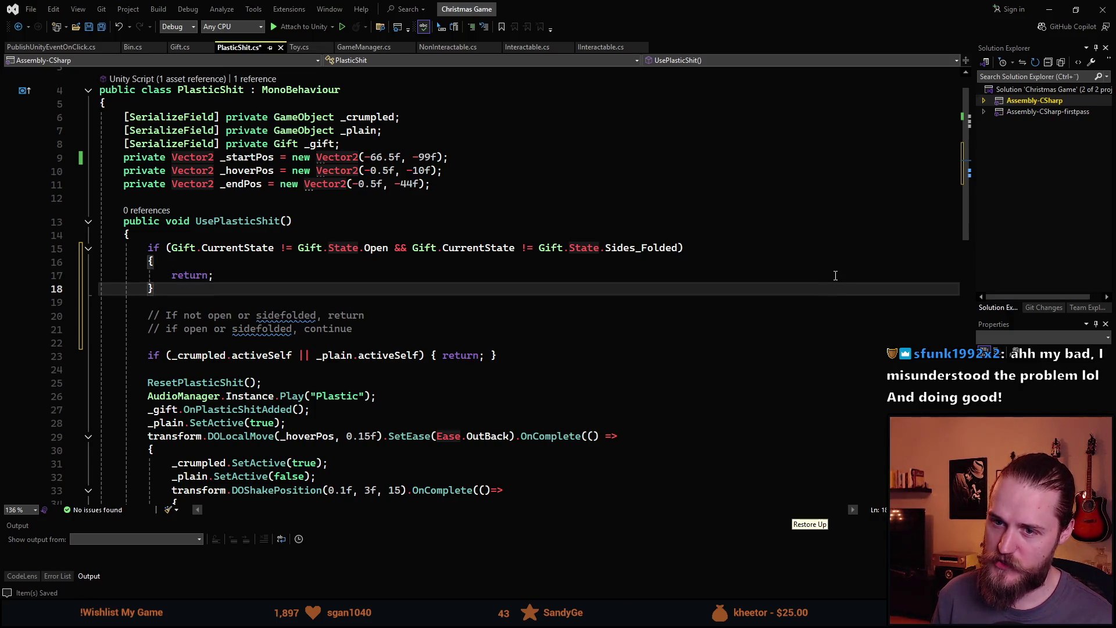
key(Return)
text(else)
key(Return)
text({)
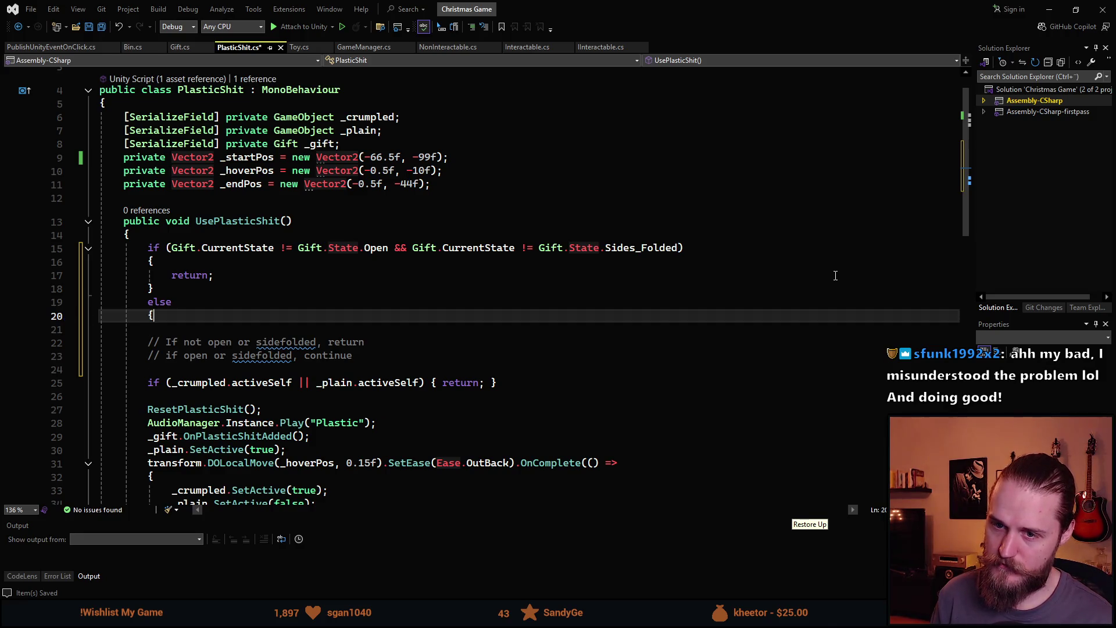
key(Return)
text(})
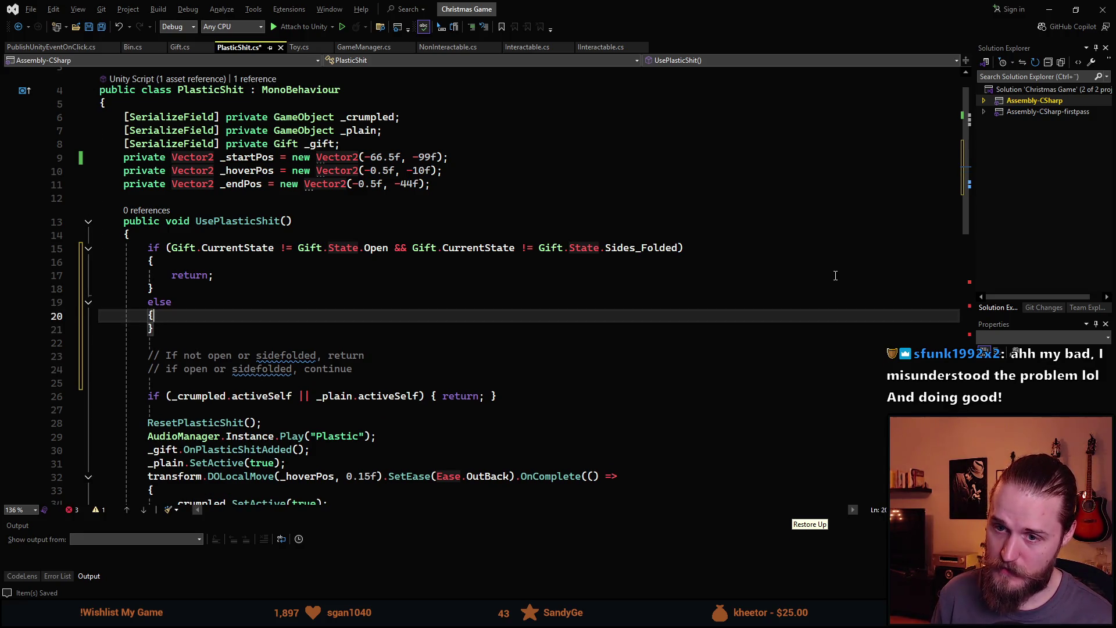
key(Up)
key(End)
key(Return)
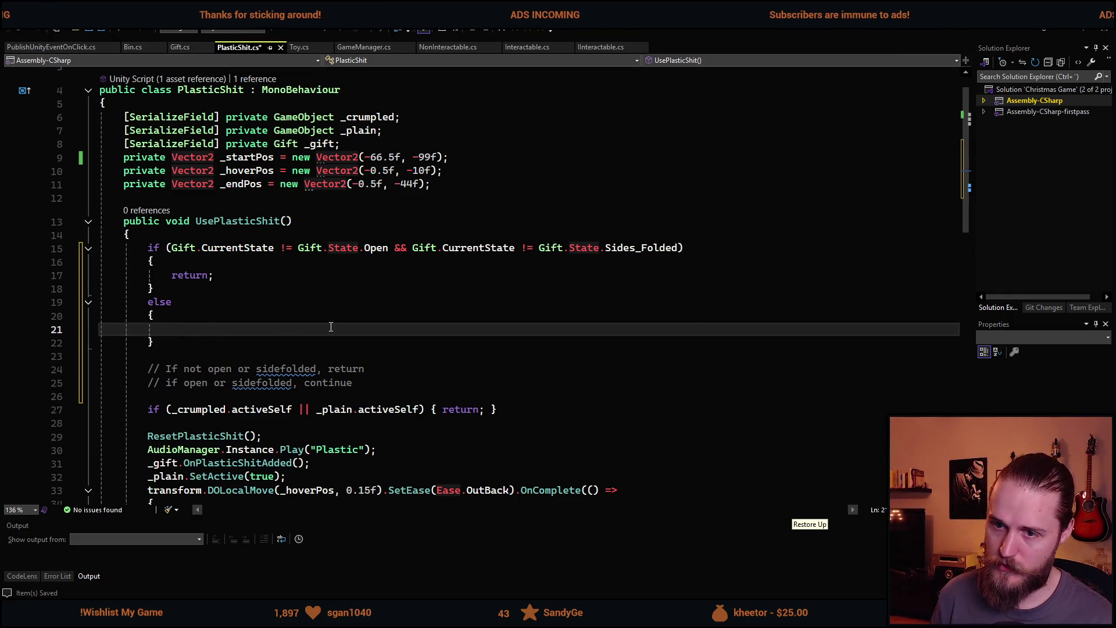
Turn the else into else if with a _gift.HasPresent() condition.
text(if (_gift != null) {)
key(BackSpace)
key(BackSpace)
key(BackSpace)
text(.HasPresent();)
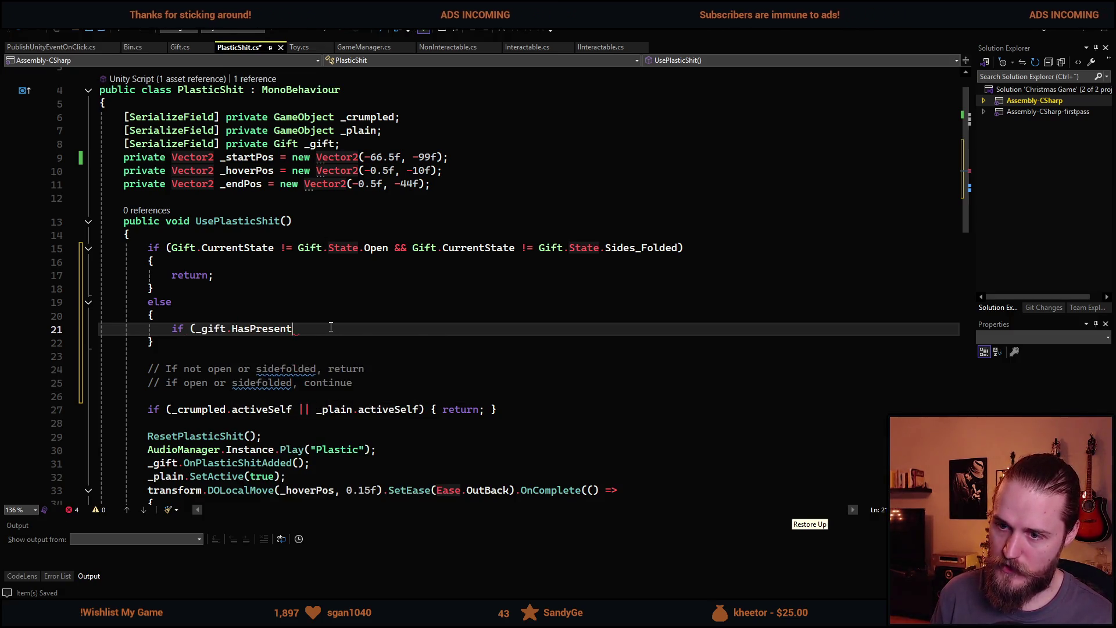
key(BackSpace)
text())
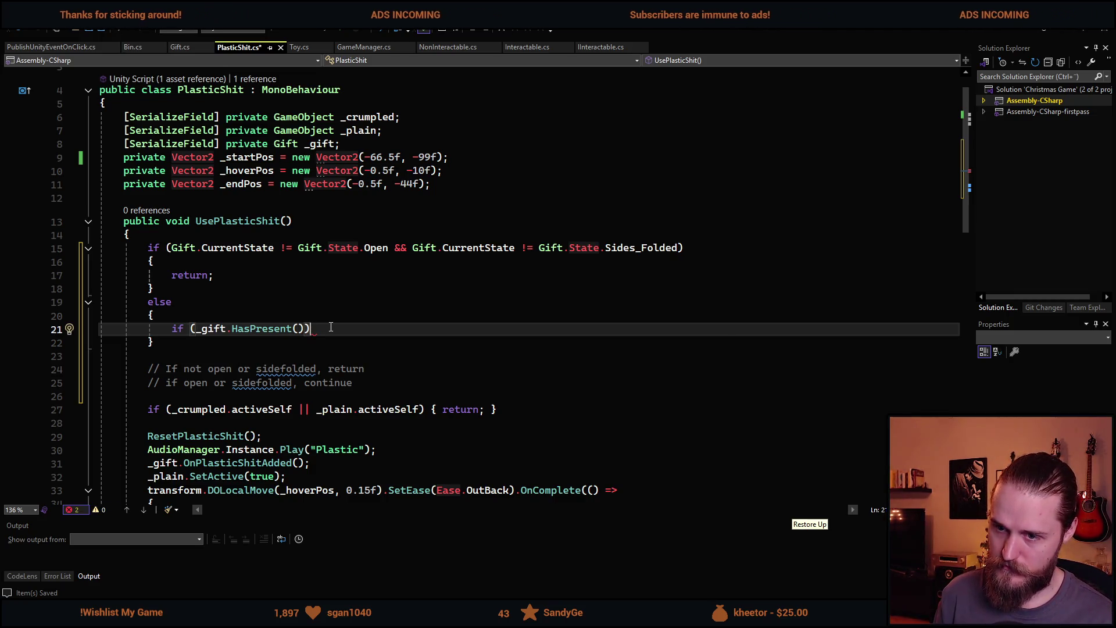
key(Left)
key(Left)
key(Left)
Negate the condition so it reads else if (!_gift.HasPresent()).
key(Left)
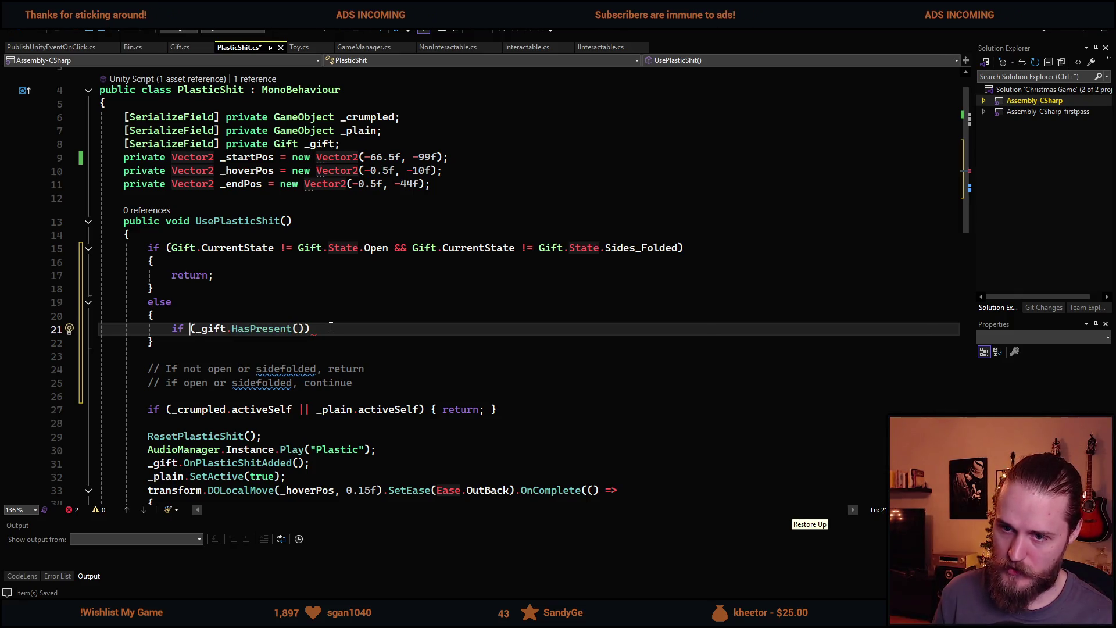
key(shift+alt+equal)
key(shift+alt+equal)
key(BackSpace)
key(Up)
key(Up)
text(if (_gift.HasPresent()))
key(Down)
key(Down)
scroll(331, 326, up, 1)
key(Up)
key(Up)
key(End)
key(Left)
key(Left)
key(ctrl+Left)
key(ctrl+Left)
key(ctrl+Left)
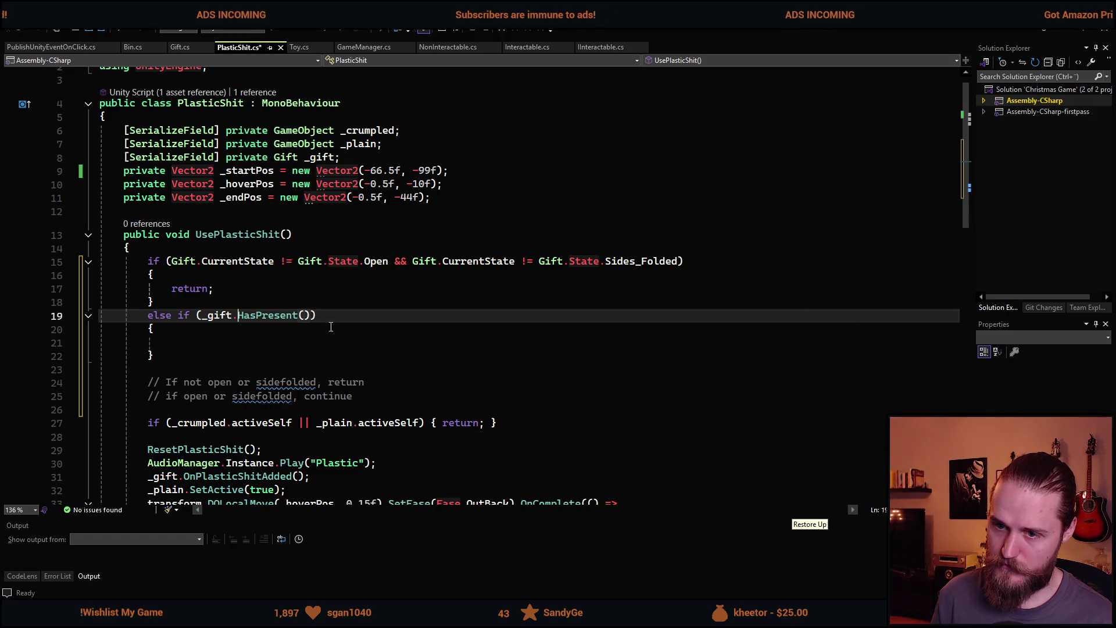
text(!)
Put return; inside the else if block and save PlasticShit.cs.
key(Down)
key(Down)
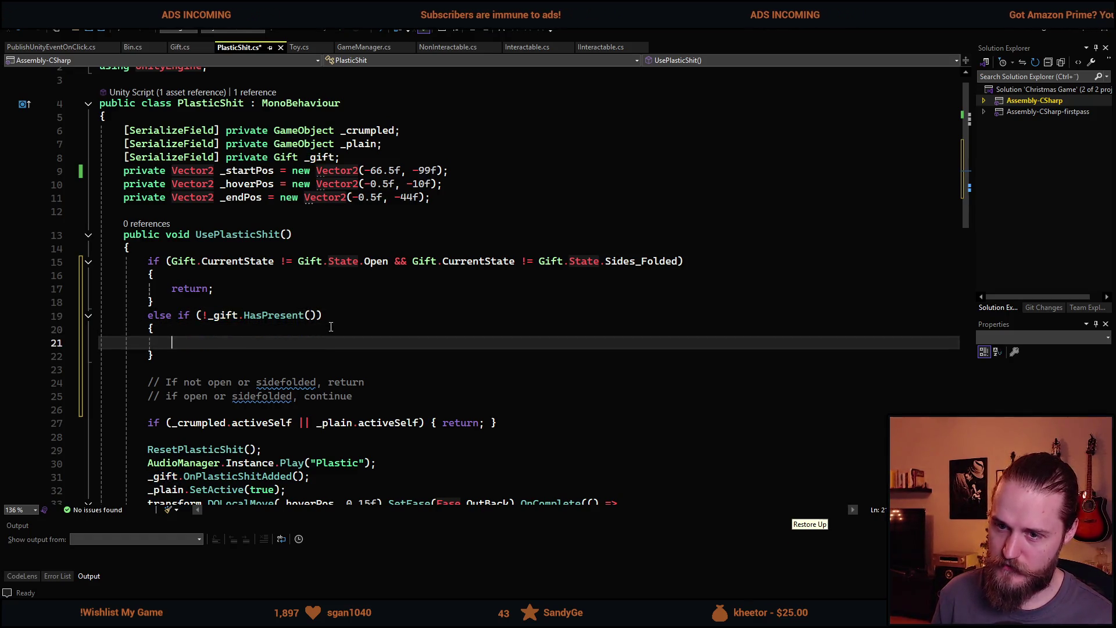
text(reu)
key(BackSpace)
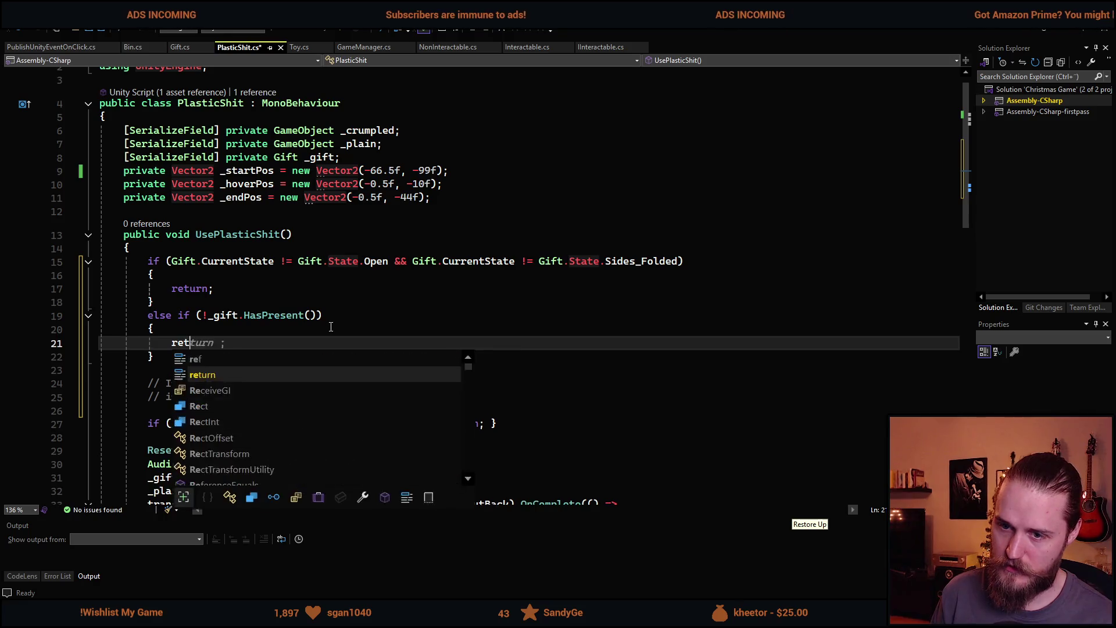
text(turn;)
key(ctrl+s)
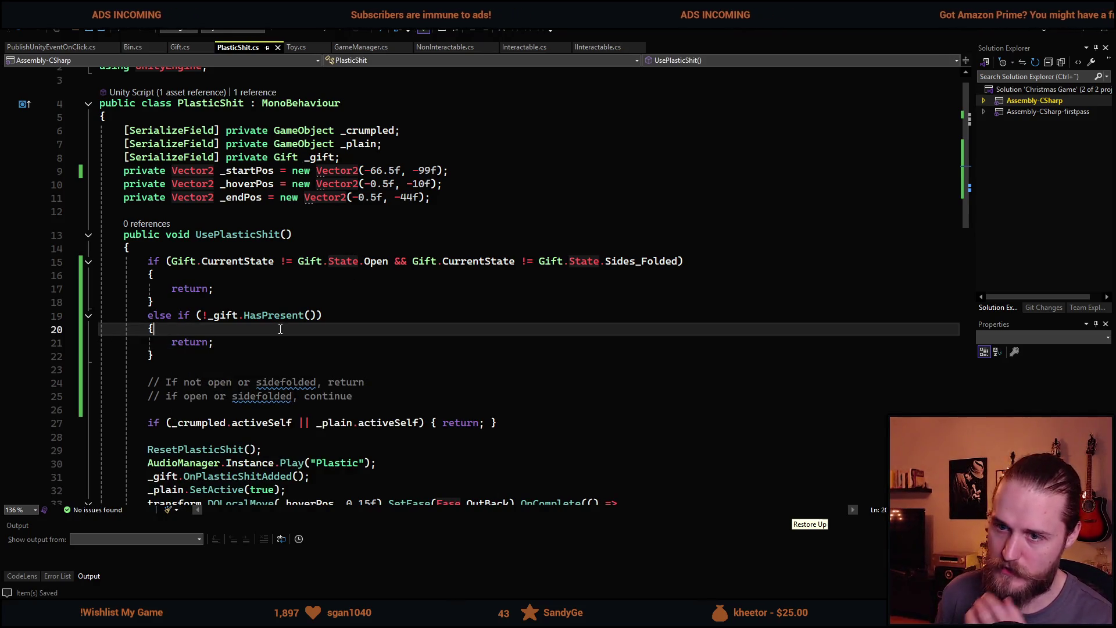
click(661, 265)
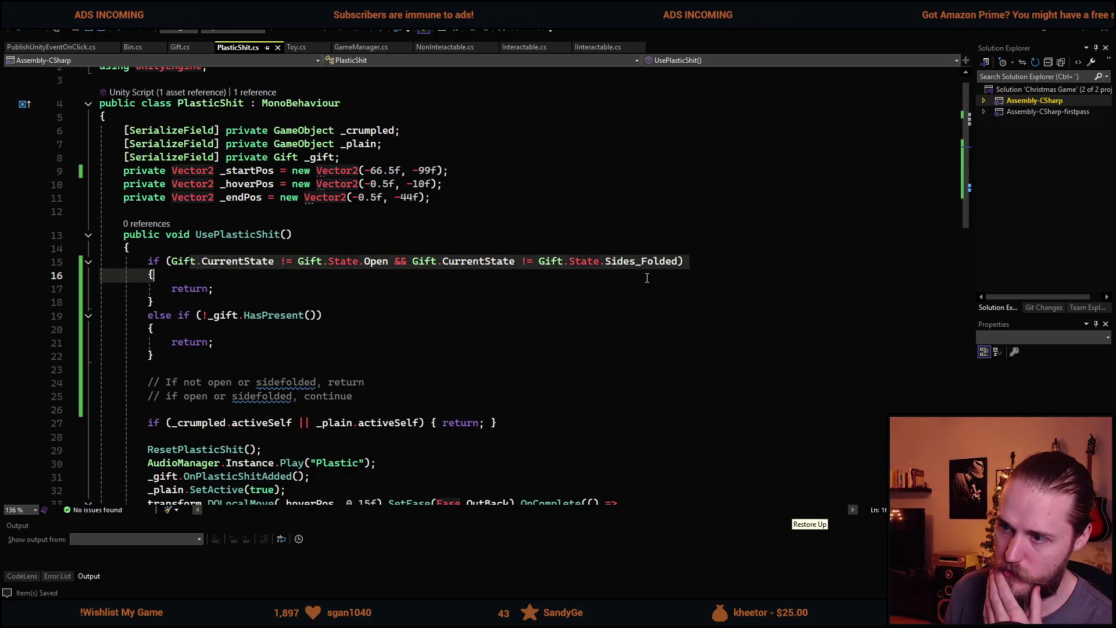
Check the HasPresent method in Gift.cs.
click(330, 343)
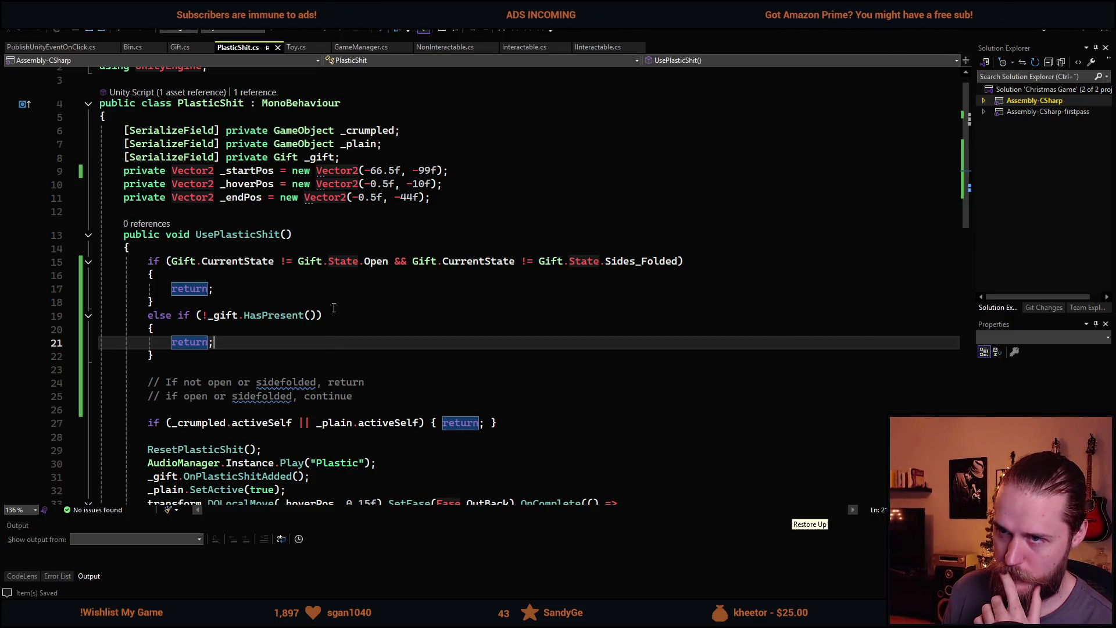
click(182, 48)
scroll(329, 408, down, 20)
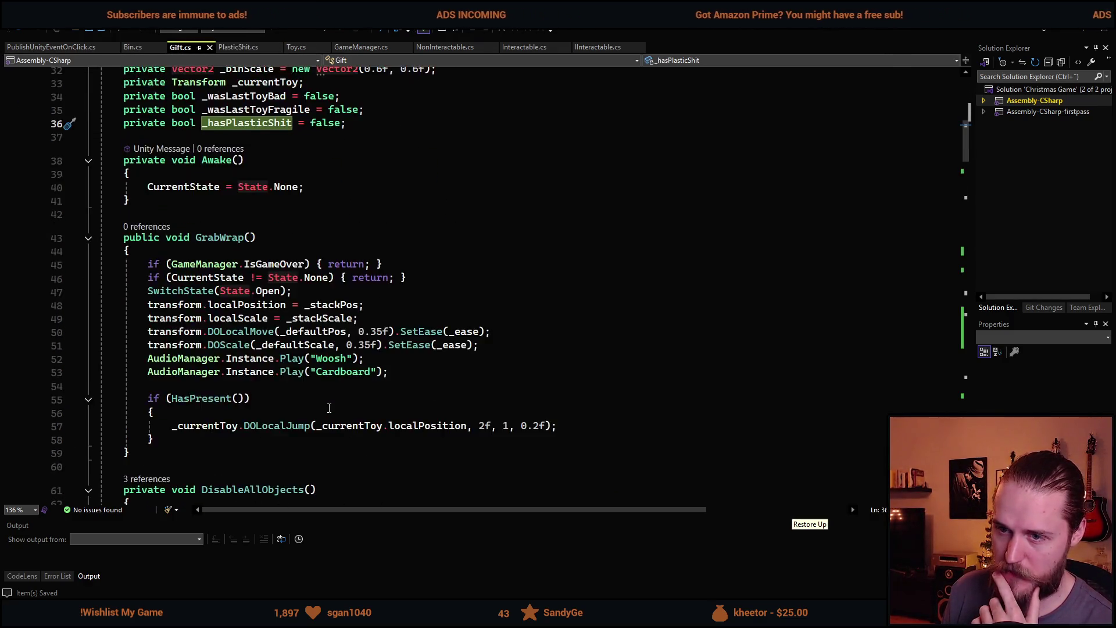
scroll(329, 407, up, 5)
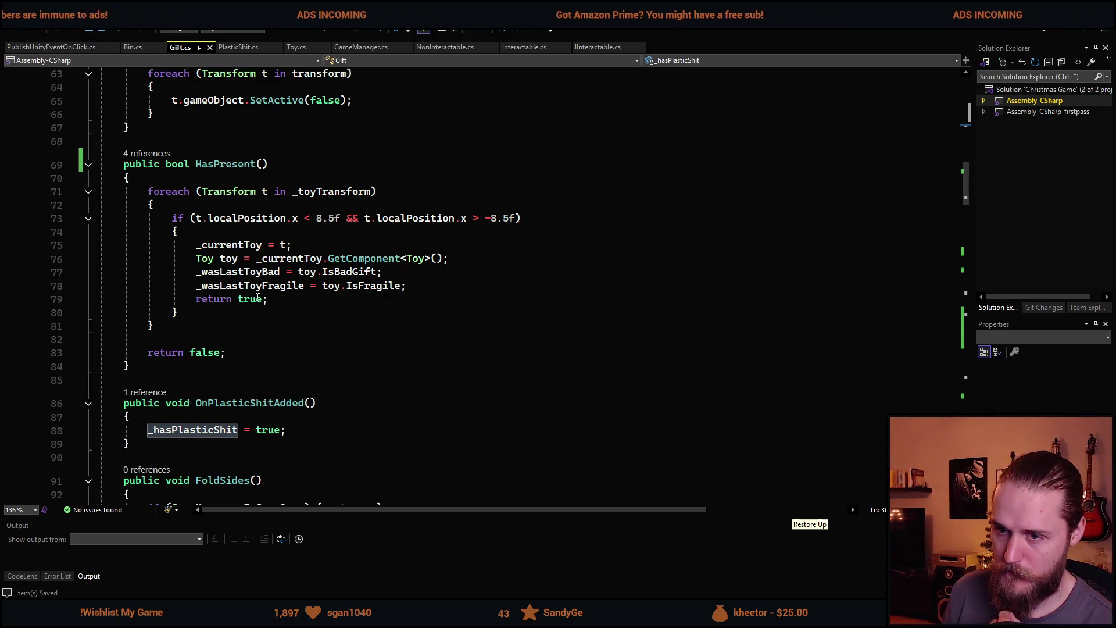
mouse_move(264, 297)
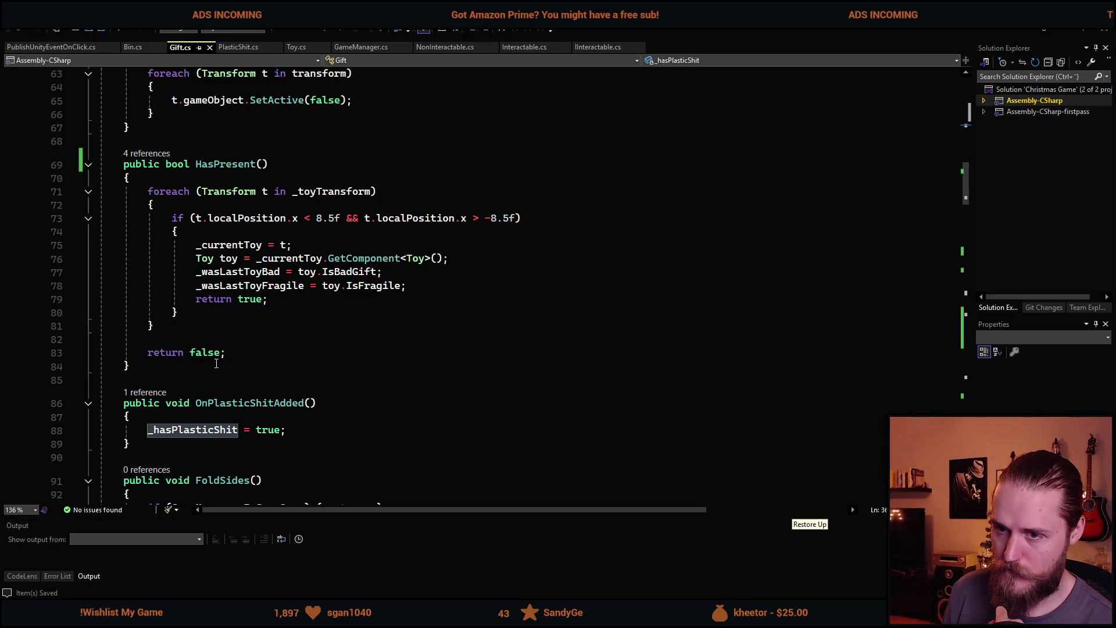
Glance at Bin.cs and GameManager.cs, then switch to the Unity editor's Christmas Game scene.
click(134, 49)
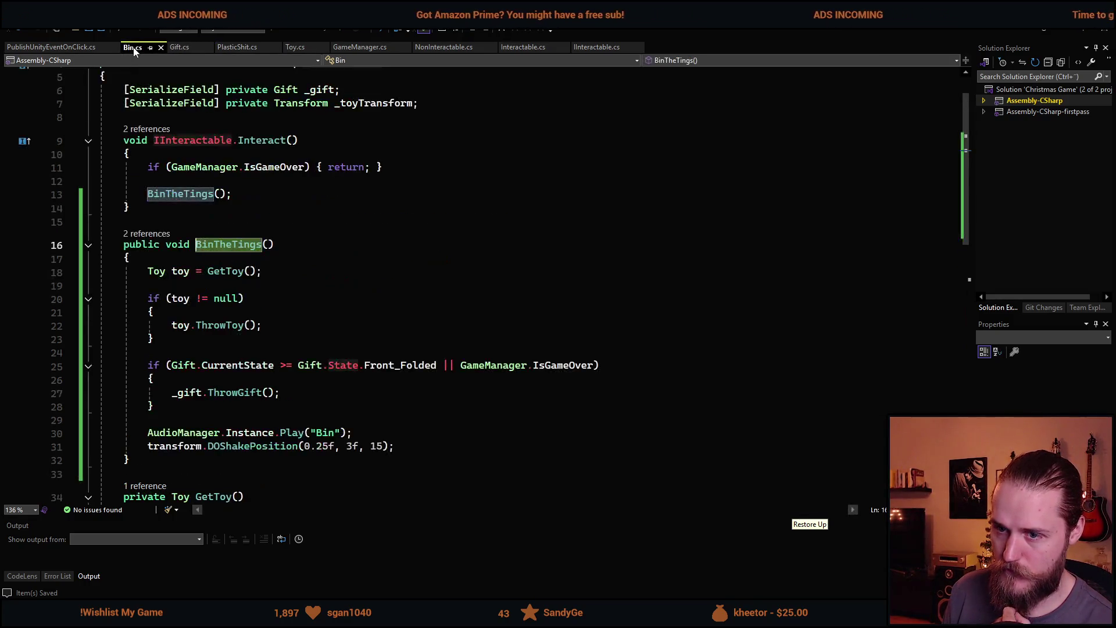
click(252, 47)
click(362, 48)
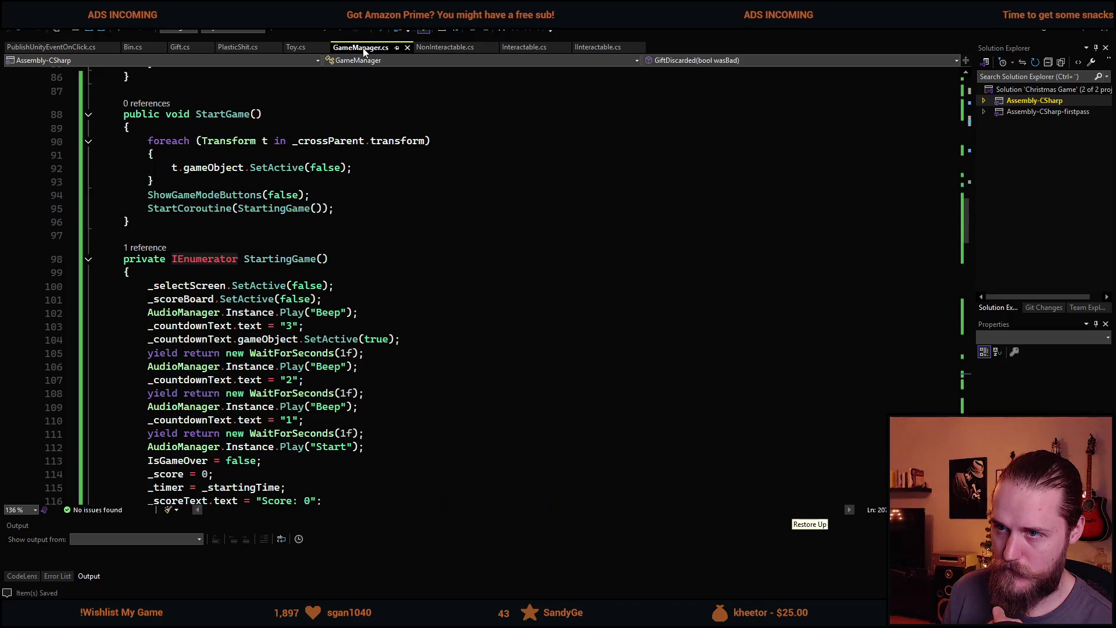
click(235, 49)
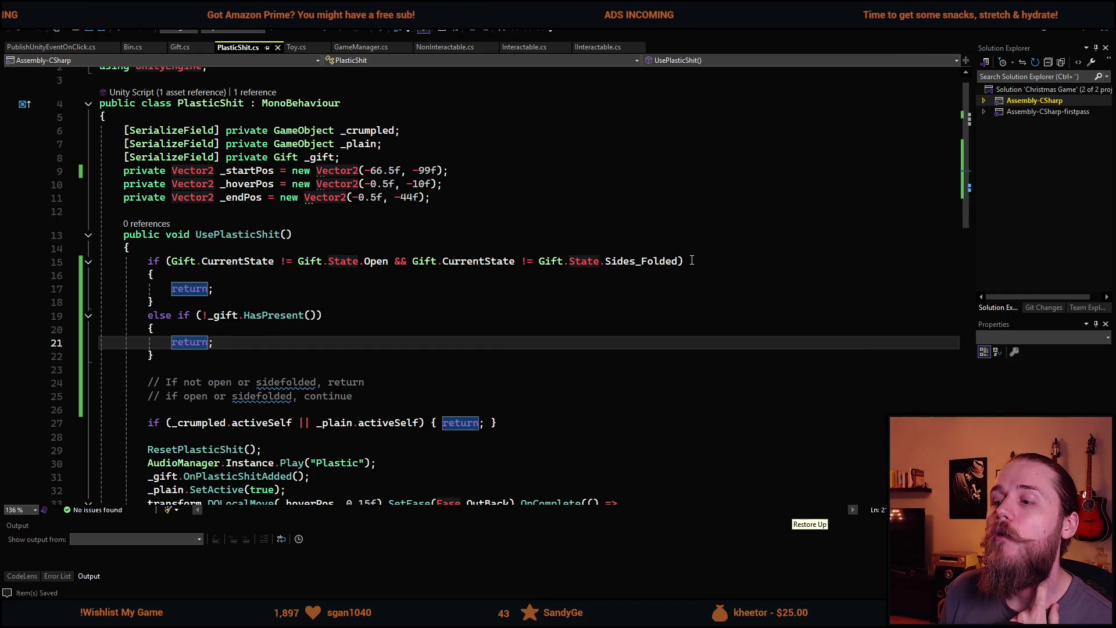
click(172, 262)
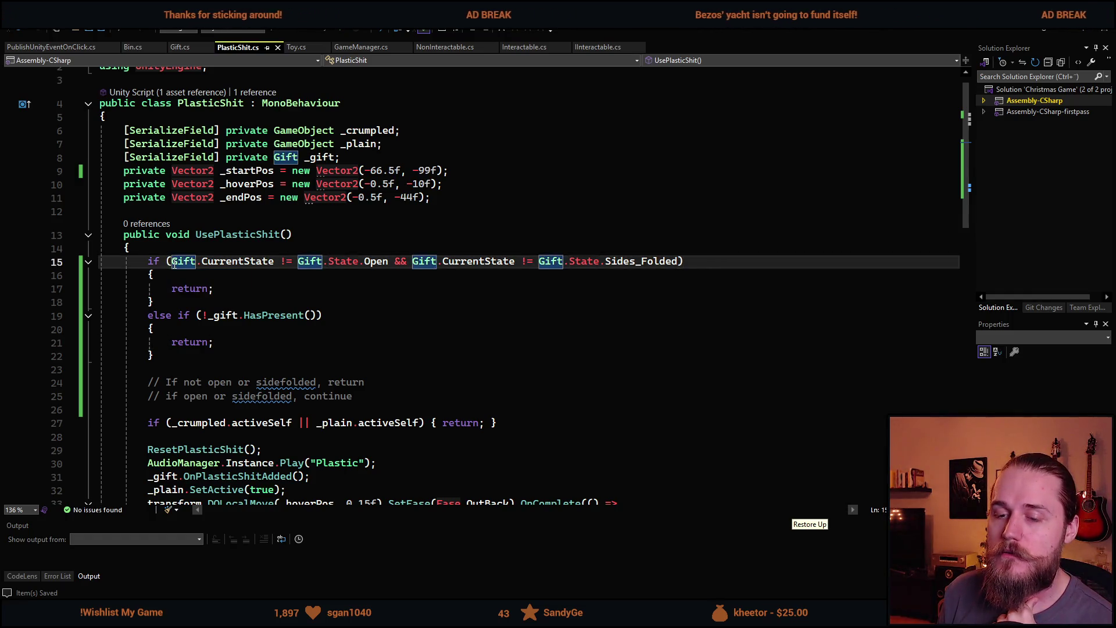
key(alt+Tab)
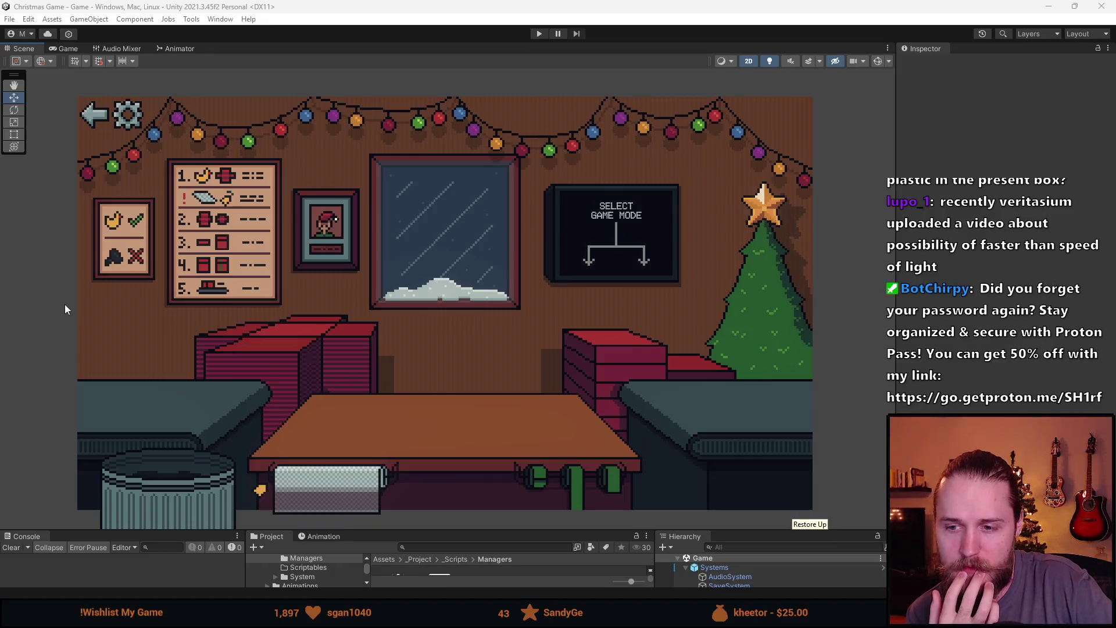